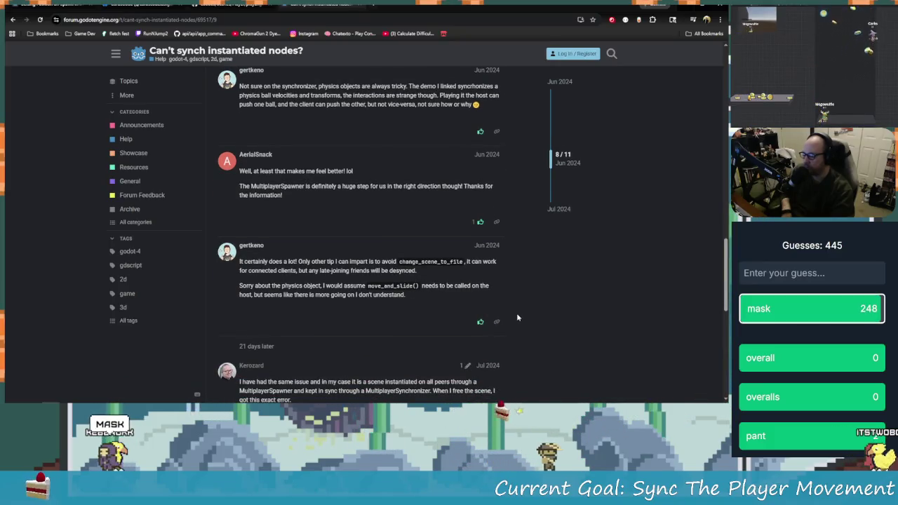
- Read through the 'Can't synch instantiated nodes?' forum replies, then switch to the GitHub player.gd source
{"action": "scroll", "coordinate": [477, 310], "scroll_direction": "down", "scroll_amount": 4}
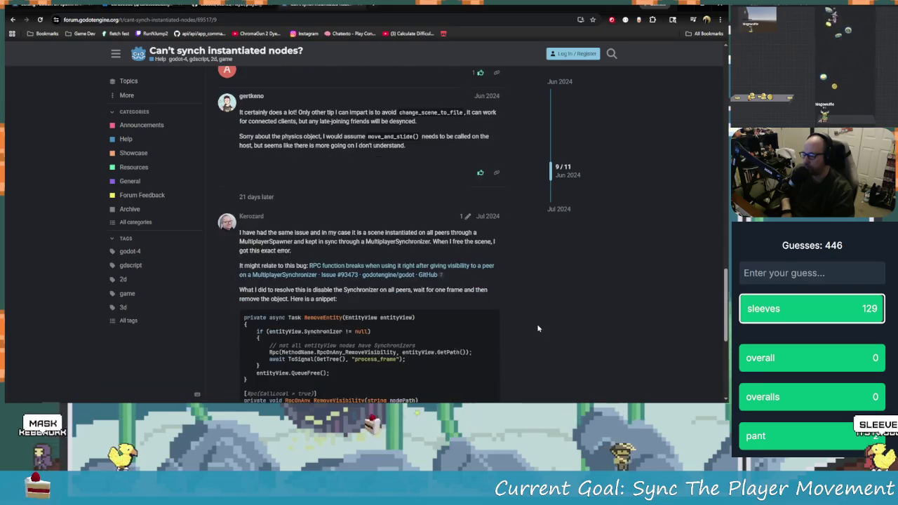
{"action": "scroll", "coordinate": [514, 310], "scroll_direction": "down", "scroll_amount": 5}
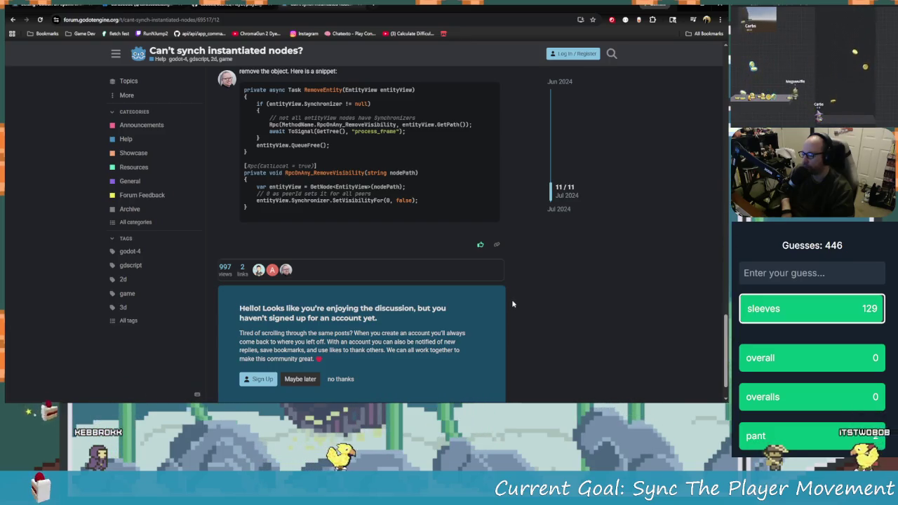
{"action": "scroll", "coordinate": [523, 323], "scroll_direction": "up", "scroll_amount": 4}
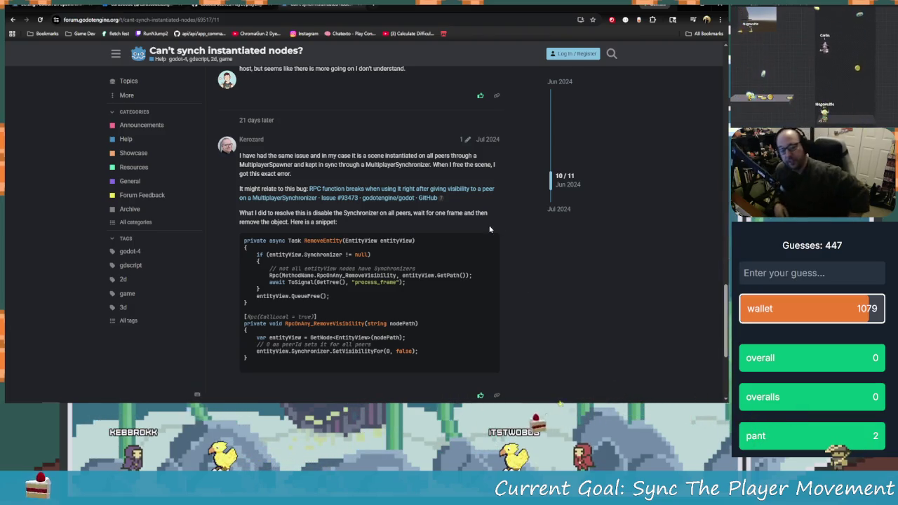
{"action": "scroll", "coordinate": [490, 229], "scroll_direction": "up", "scroll_amount": 2}
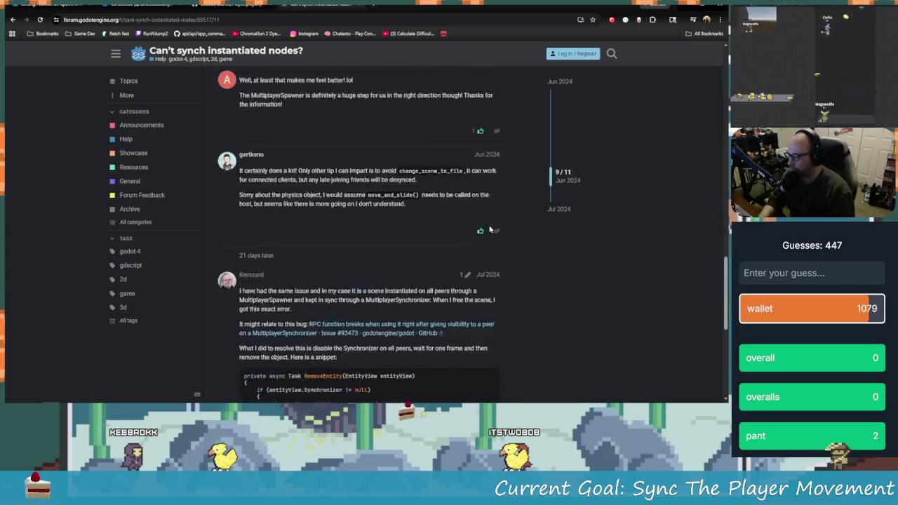
{"action": "scroll", "coordinate": [489, 228], "scroll_direction": "up", "scroll_amount": 3}
{"action": "key", "text": "alt+Tab"}
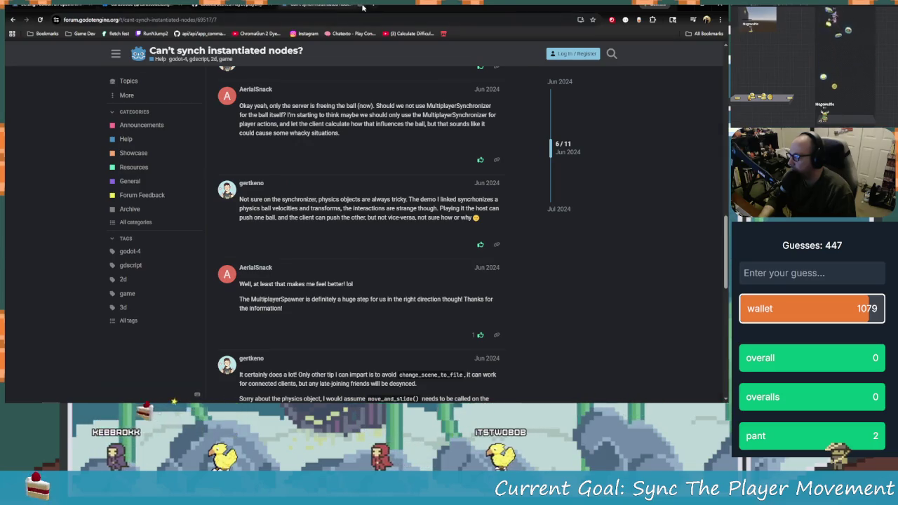
{"action": "left_click", "coordinate": [231, 4]}
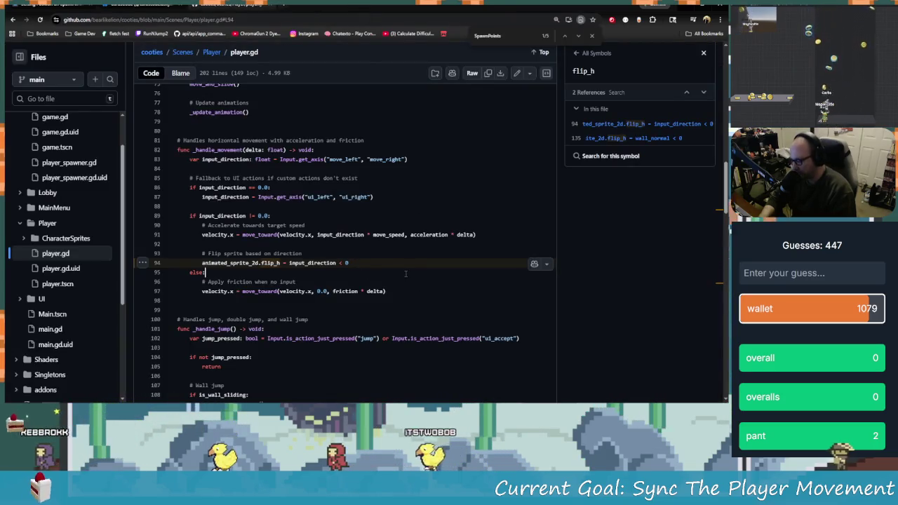
- Return from GitHub to the Godot editor and save the character_base.gd script
{"action": "mouse_move", "coordinate": [357, 401]}
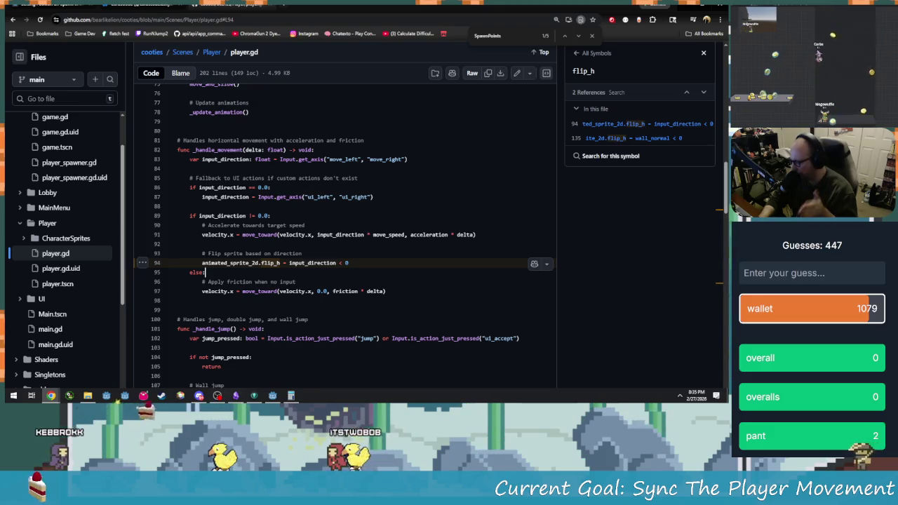
{"action": "key", "text": "alt+Tab"}
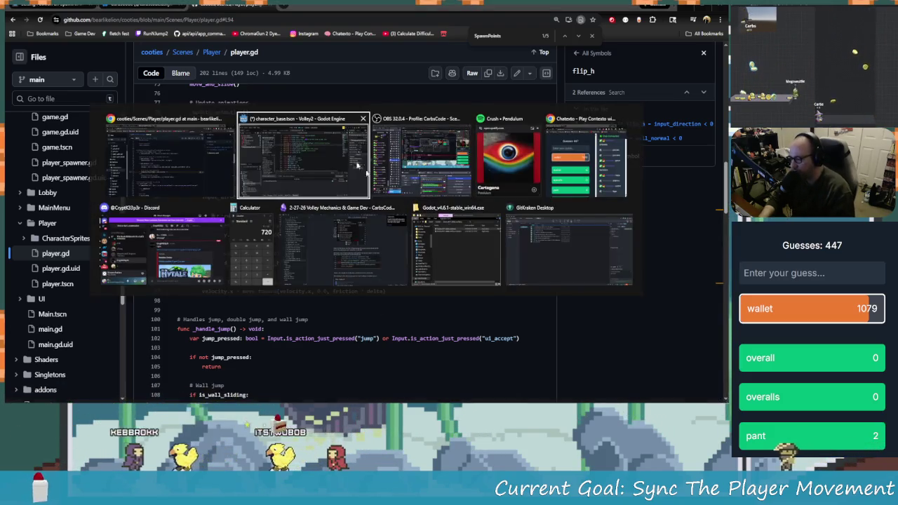
{"action": "left_click", "coordinate": [369, 167]}
{"action": "left_click", "coordinate": [369, 174]}
{"action": "key", "text": "ctrl+s"}
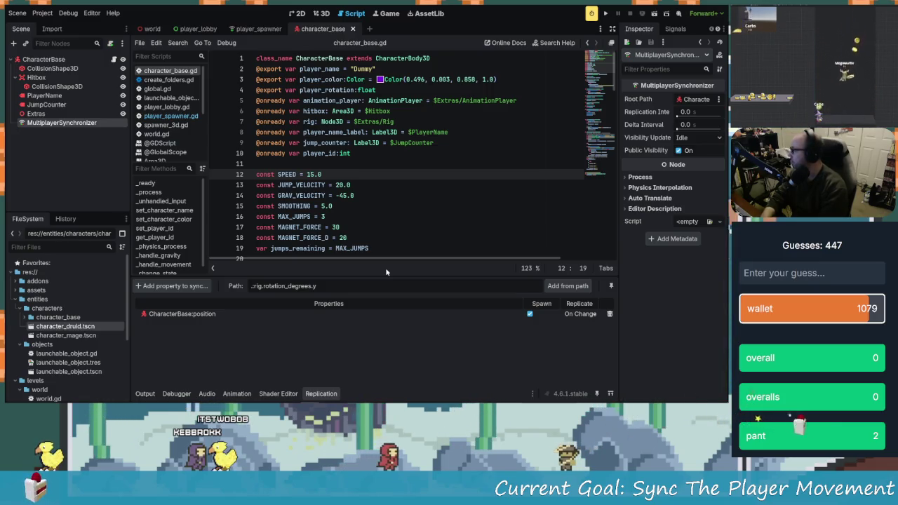
- Change the Current.txt goal to 'Sync The Player Characters And Colors', then open the player_lobby scene
{"action": "key", "text": "alt+Tab"}
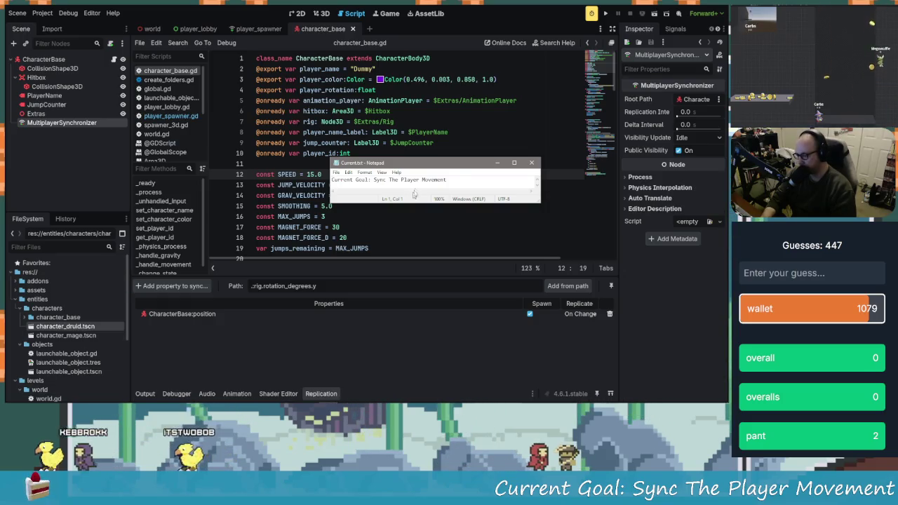
{"action": "left_click", "coordinate": [442, 179]}
{"action": "type", "text": "Characters And Colors"}
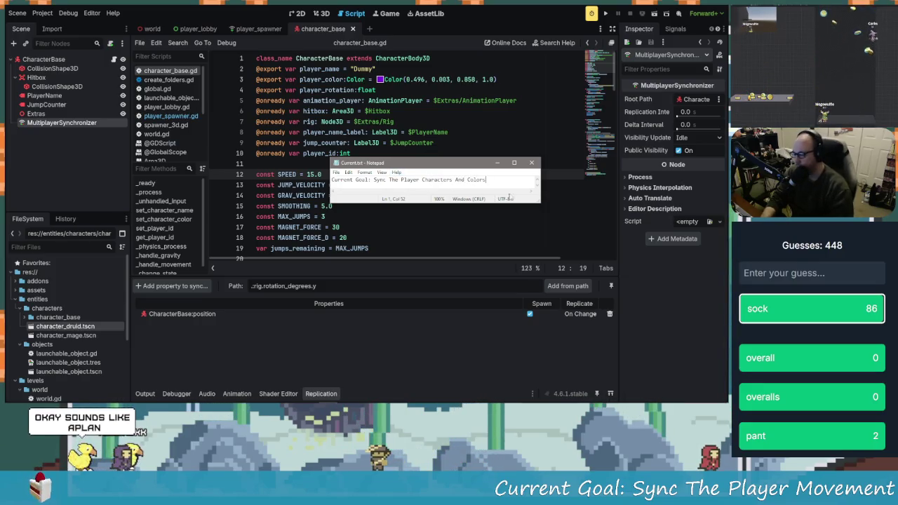
{"action": "left_click", "coordinate": [531, 163]}
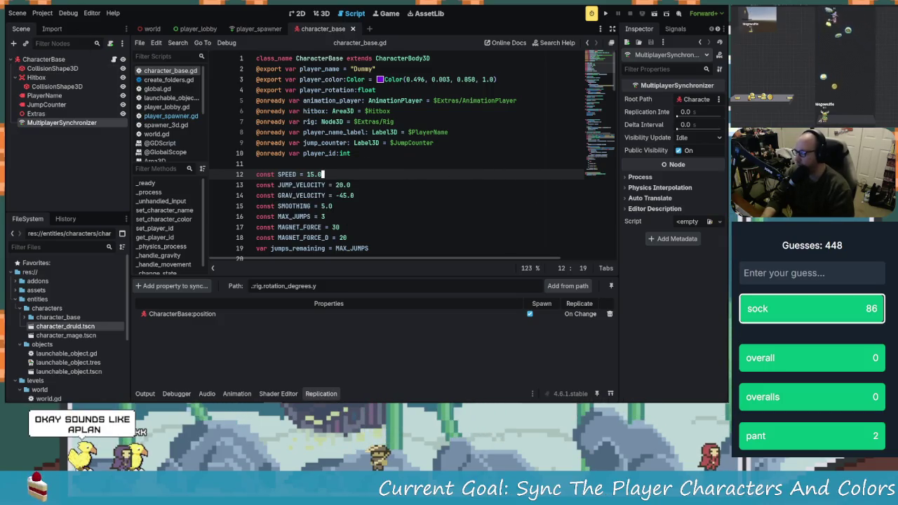
{"action": "left_click", "coordinate": [199, 29]}
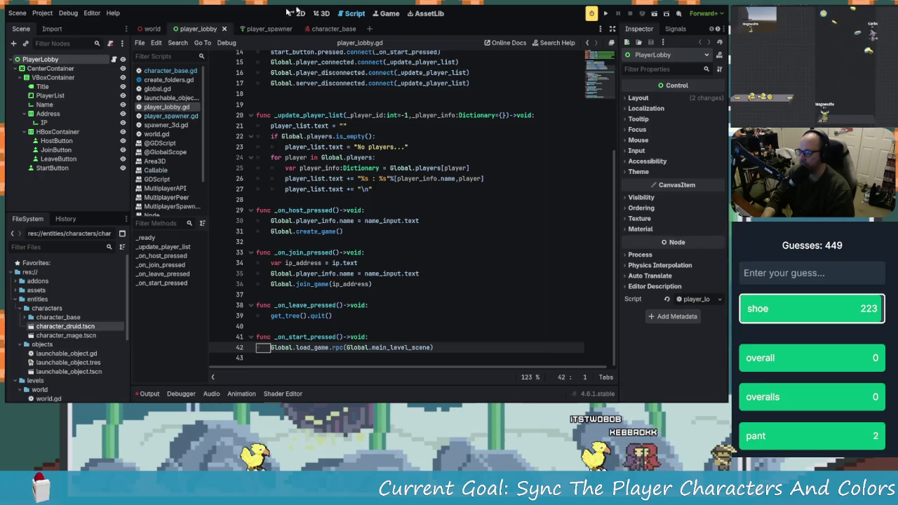
- View player_lobby in 2D, collapse HBoxContainer and Address, save, and switch to GitKraken
{"action": "left_click", "coordinate": [306, 14]}
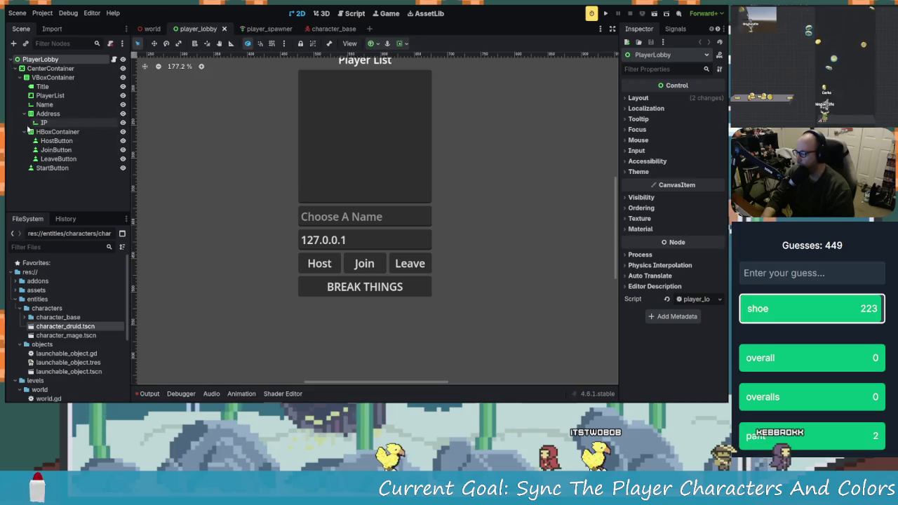
{"action": "left_click", "coordinate": [24, 131]}
{"action": "left_click", "coordinate": [24, 114]}
{"action": "key", "text": "ctrl+s"}
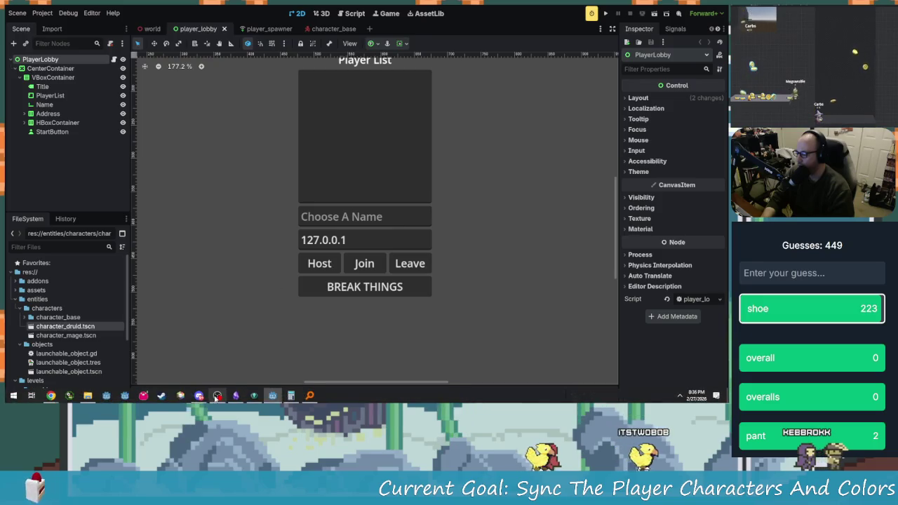
{"action": "mouse_move", "coordinate": [206, 374]}
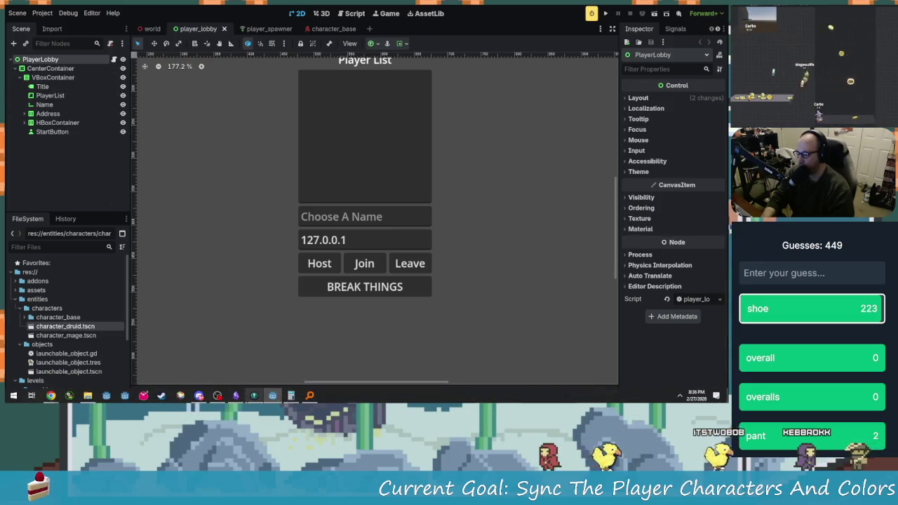
{"action": "left_click", "coordinate": [181, 396]}
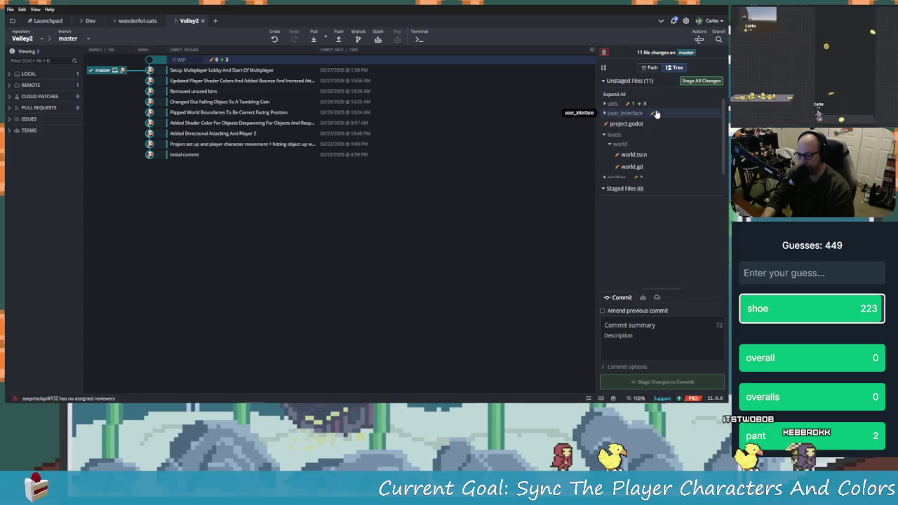
- Review the global.gd diff in utils/singletons showing new character_id and color entries, then return to Godot
{"action": "left_click", "coordinate": [656, 113]}
{"action": "left_click", "coordinate": [625, 103]}
{"action": "left_click", "coordinate": [631, 124]}
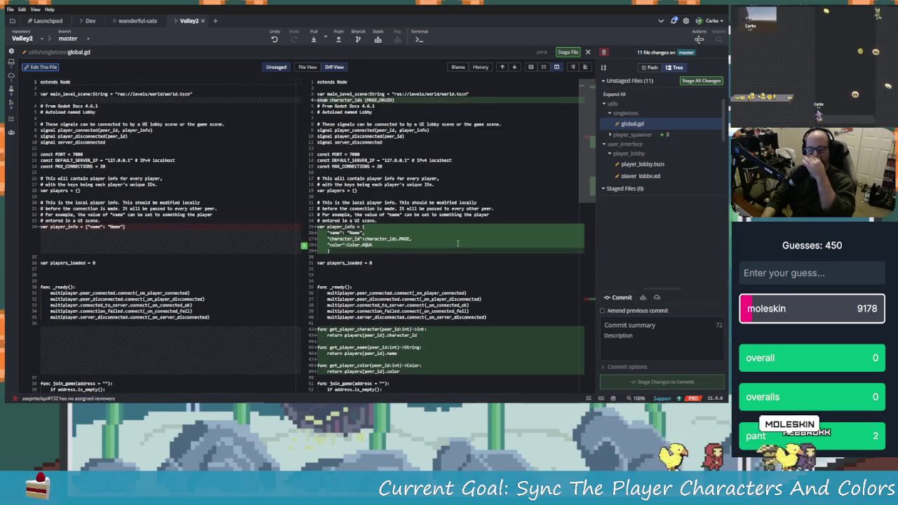
{"action": "key", "text": "alt+Tab"}
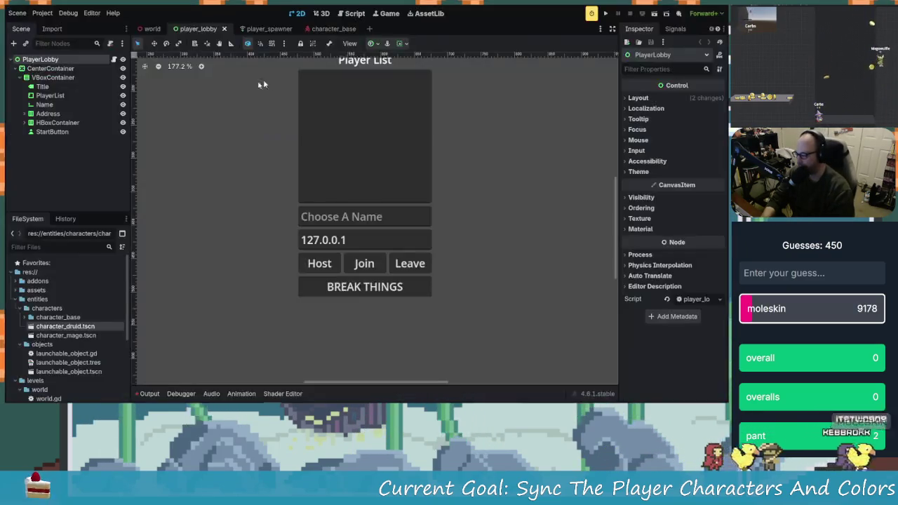
- Select the Name node in the scene tree as the parent for a new child node
{"action": "left_click", "coordinate": [50, 107]}
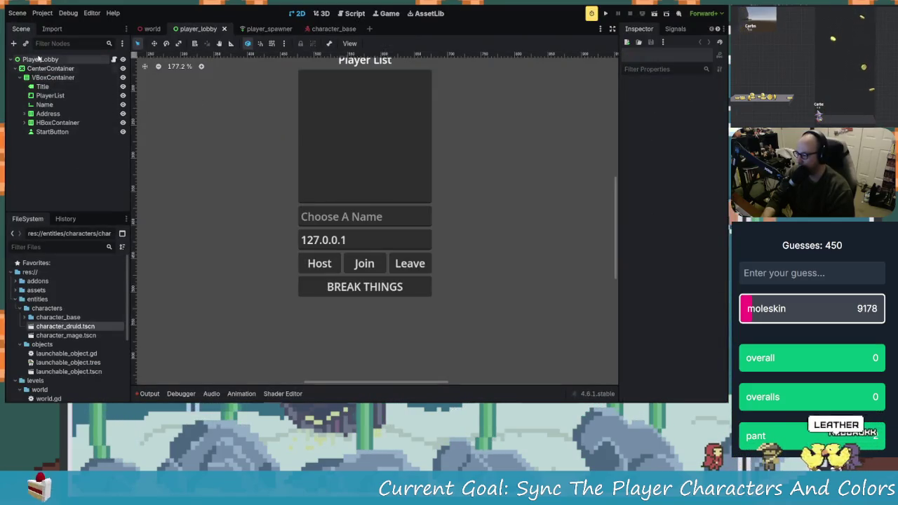
{"action": "left_click", "coordinate": [53, 78]}
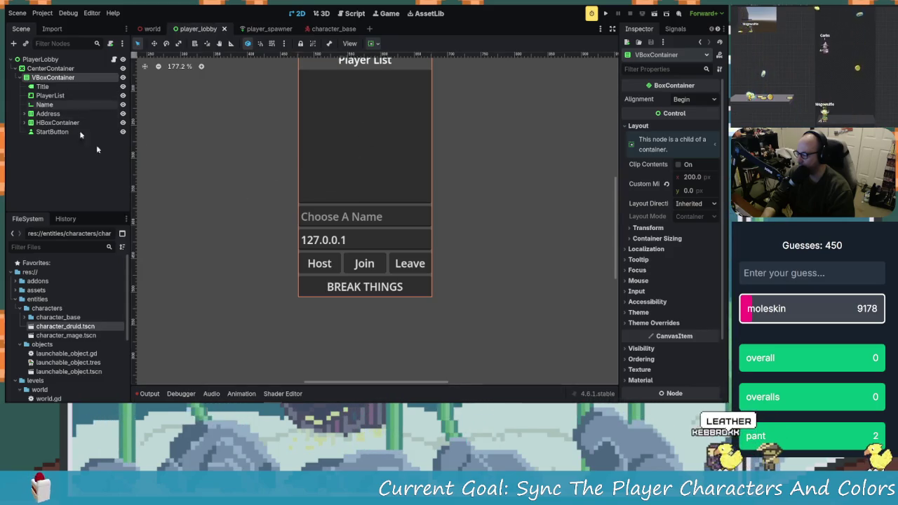
{"action": "left_click", "coordinate": [54, 104]}
{"action": "left_click", "coordinate": [47, 114]}
{"action": "left_click", "coordinate": [44, 105]}
{"action": "left_click", "coordinate": [14, 44]}
- Search the node types for dropdown and menu options such as MenuButton
{"action": "type", "text": "dro"}
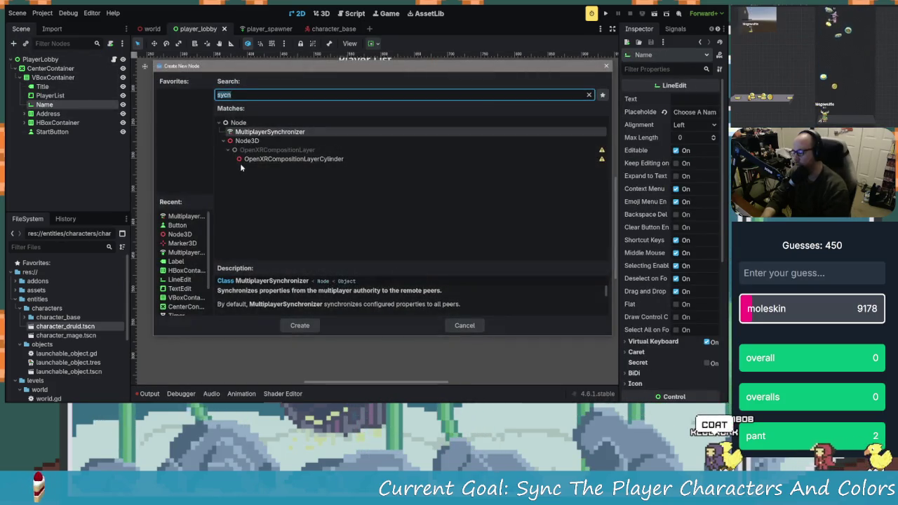
{"action": "key", "text": "BackSpace"}
{"action": "key", "text": "BackSpace"}
{"action": "key", "text": "BackSpace"}
{"action": "type", "text": "me"}
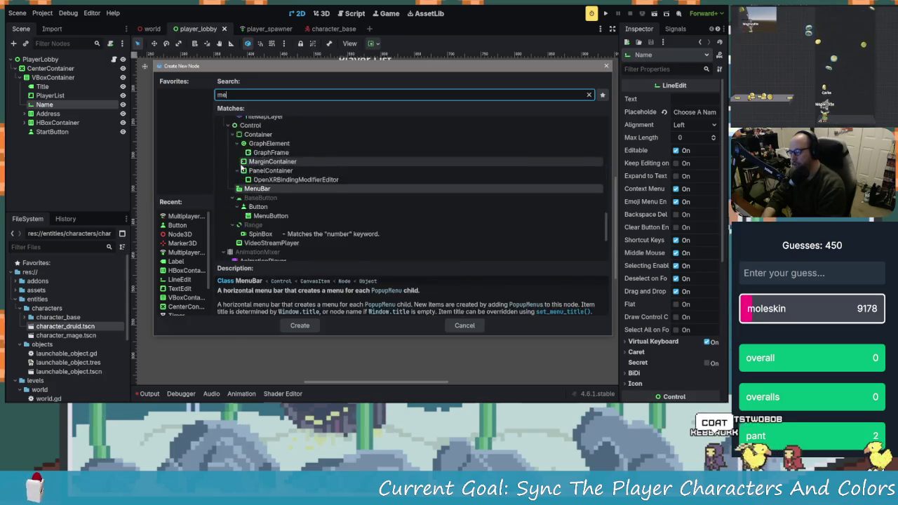
{"action": "type", "text": "nu"}
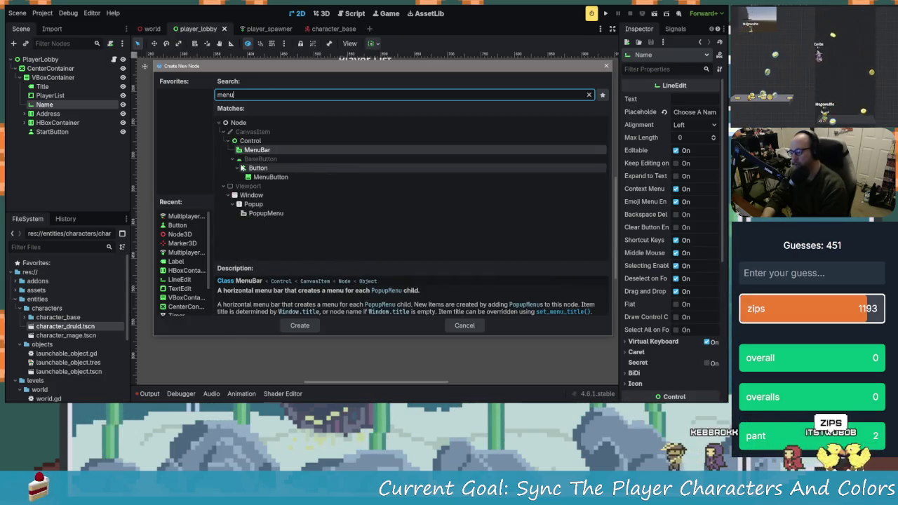
{"action": "key", "text": "Down"}
{"action": "key", "text": "Down"}
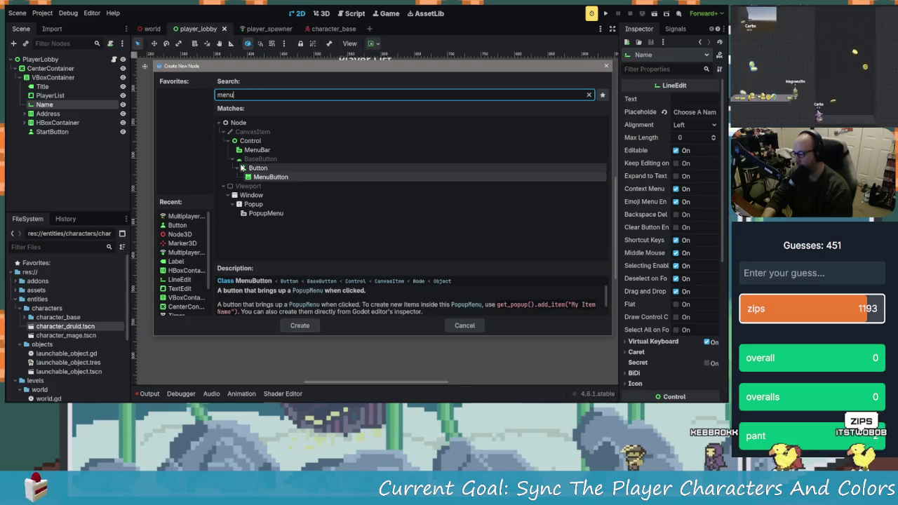
{"action": "key", "text": "BackSpace"}
{"action": "key", "text": "BackSpace"}
{"action": "key", "text": "BackSpace"}
{"action": "type", "text": "drop"}
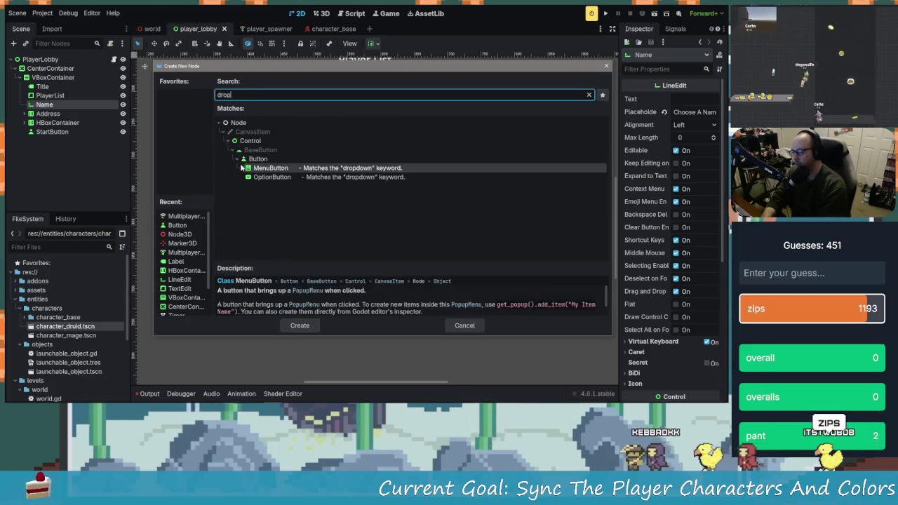
{"action": "key", "text": "Down"}
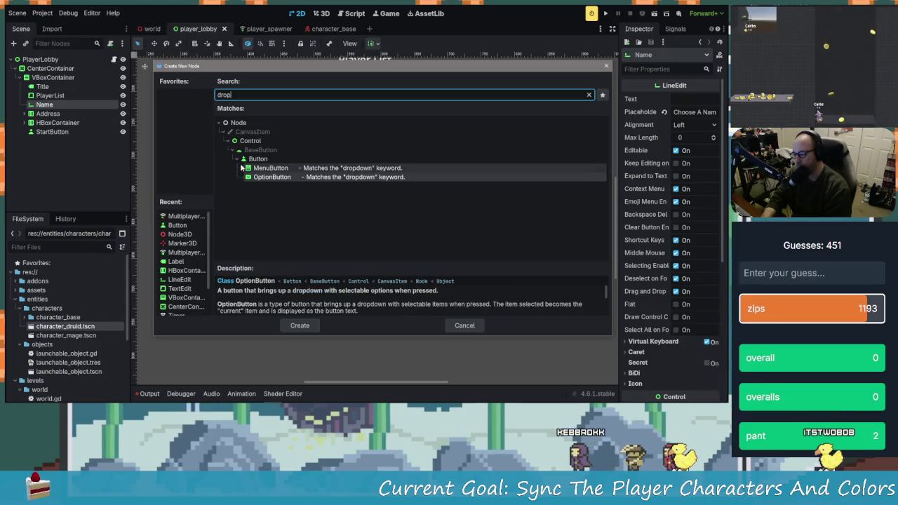
- Search 'button' and create an OptionButton node under Name
{"action": "key", "text": "BackSpace"}
{"action": "key", "text": "BackSpace"}
{"action": "key", "text": "BackSpace"}
{"action": "type", "text": "button"}
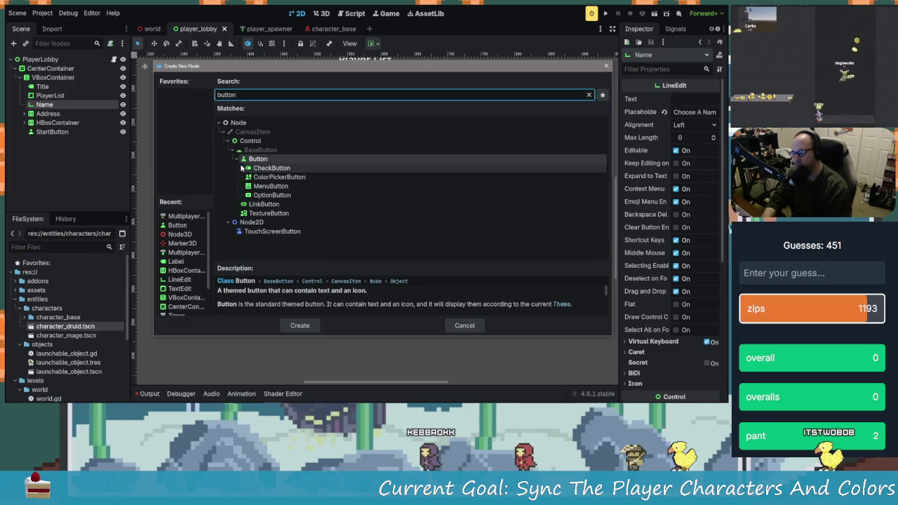
{"action": "key", "text": "Down"}
{"action": "key", "text": "Down"}
{"action": "key", "text": "Down"}
{"action": "key", "text": "Up"}
{"action": "key", "text": "Down"}
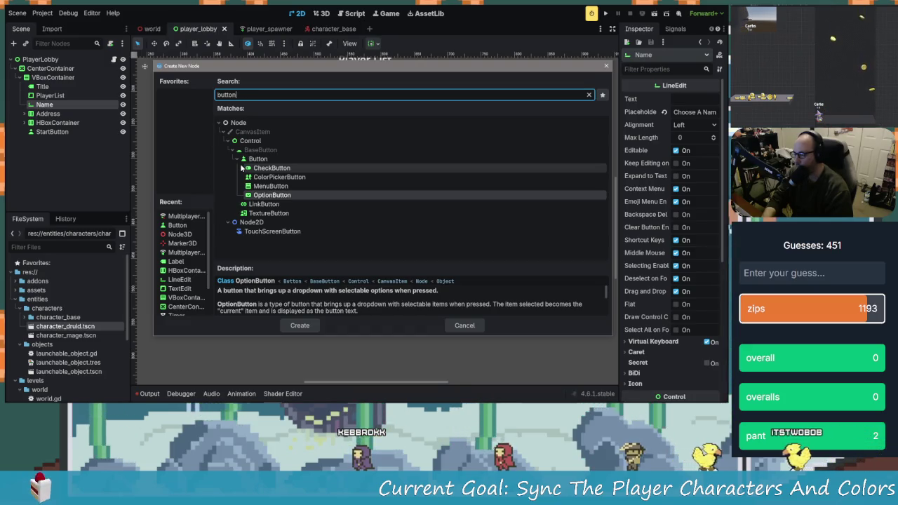
{"action": "key", "text": "Up"}
{"action": "key", "text": "Down"}
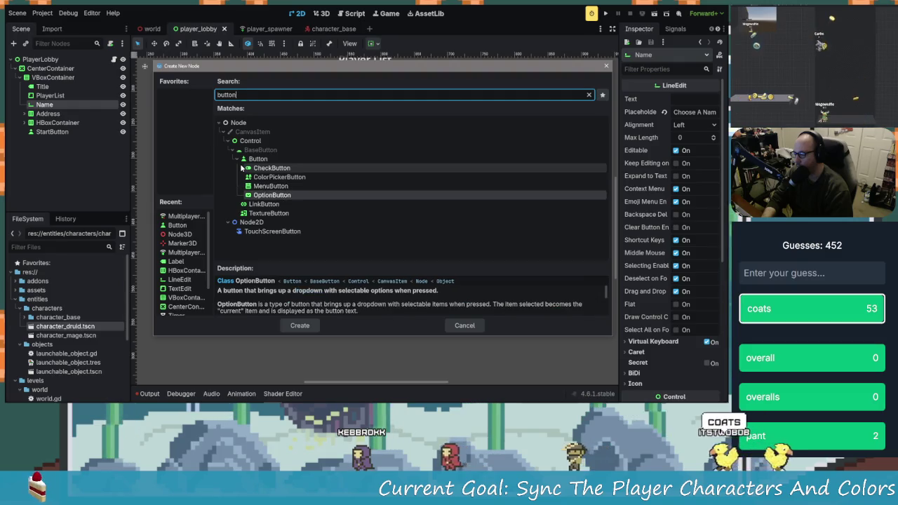
{"action": "key", "text": "Return"}
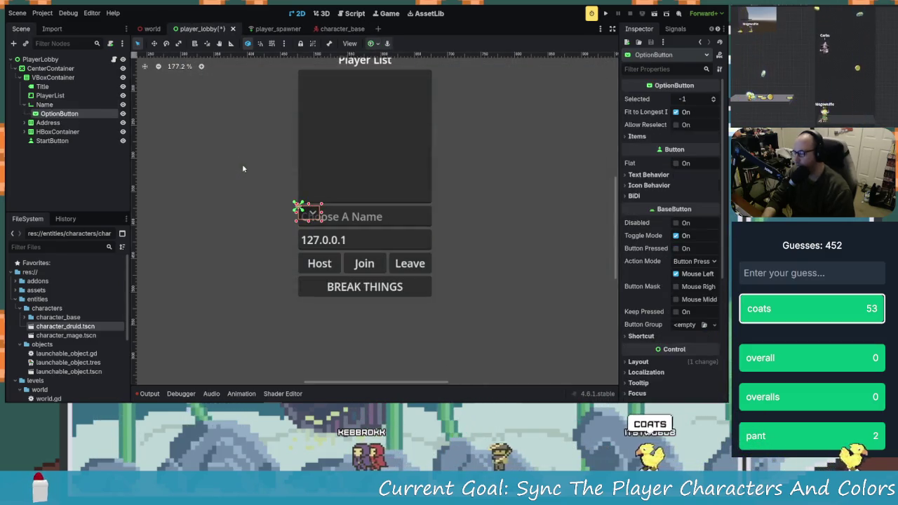
- Rename the OptionButton to Characters, move it between Name and Address, and search for a 'color' node
{"action": "left_click", "coordinate": [45, 105]}
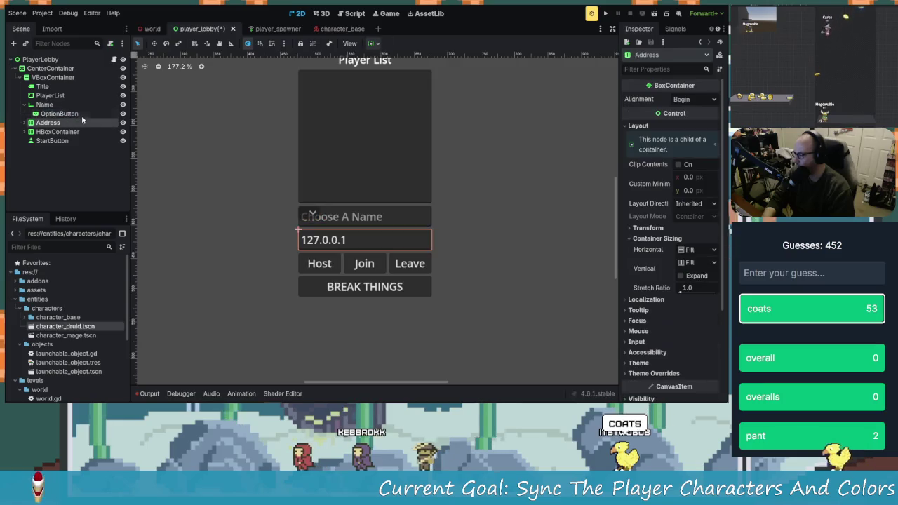
{"action": "left_click", "coordinate": [70, 114]}
{"action": "left_click", "coordinate": [80, 114]}
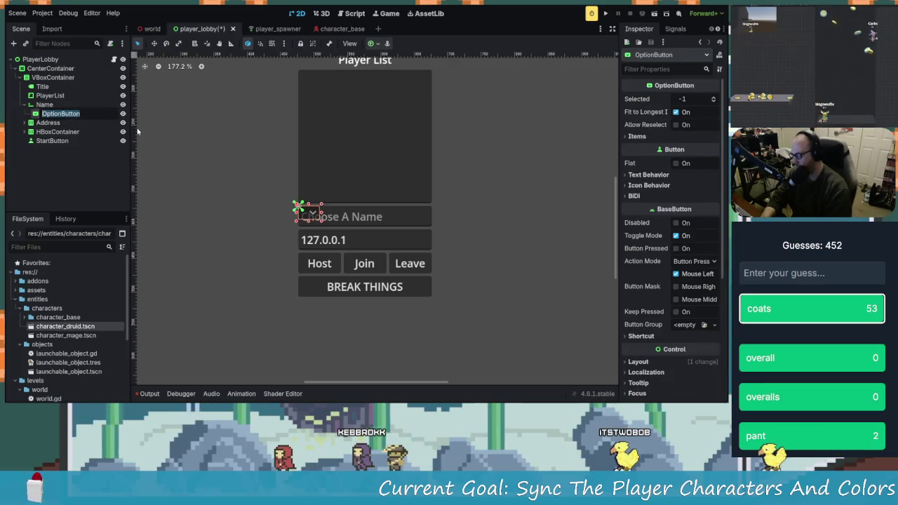
{"action": "type", "text": "Characters"}
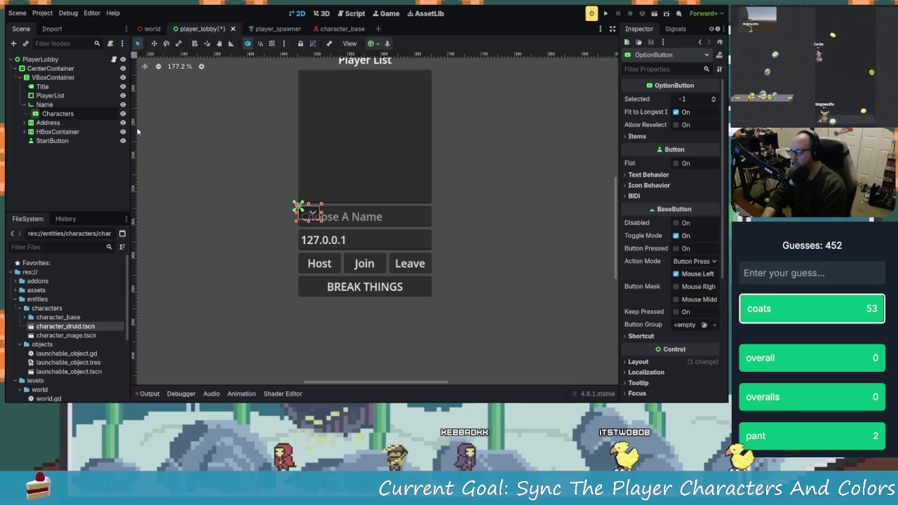
{"action": "mouse_move", "coordinate": [63, 114]}
{"action": "left_mouse_down"}
{"action": "mouse_move", "coordinate": [40, 111]}
{"action": "mouse_move", "coordinate": [48, 81]}
{"action": "mouse_move", "coordinate": [51, 112]}
{"action": "mouse_move", "coordinate": [42, 109]}
{"action": "left_mouse_up"}
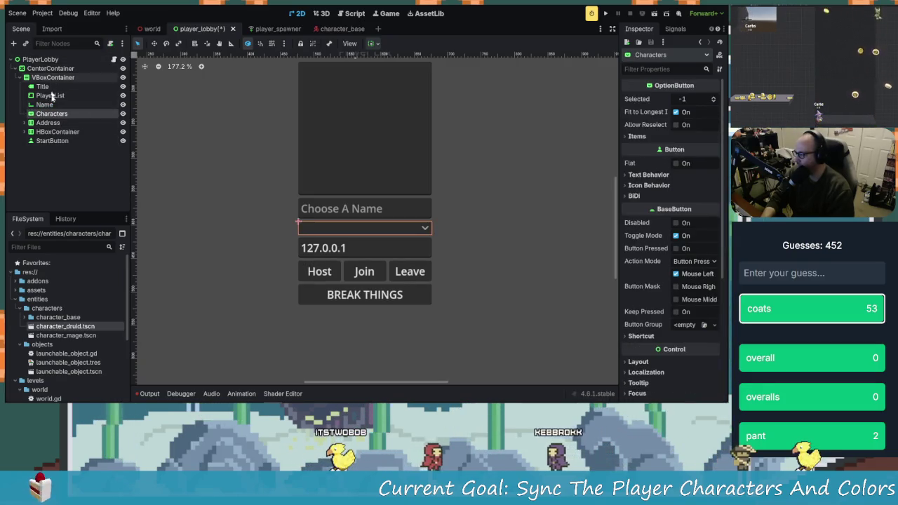
{"action": "left_click", "coordinate": [15, 44]}
{"action": "type", "text": "color"}
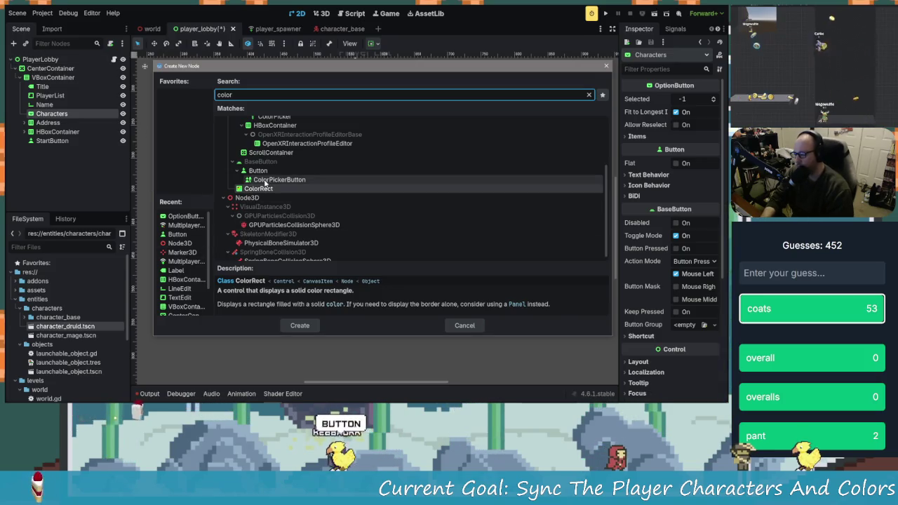
- Create a ColorPickerButton and place it below the Characters dropdown
{"action": "left_click", "coordinate": [285, 181]}
{"action": "left_click", "coordinate": [299, 326]}
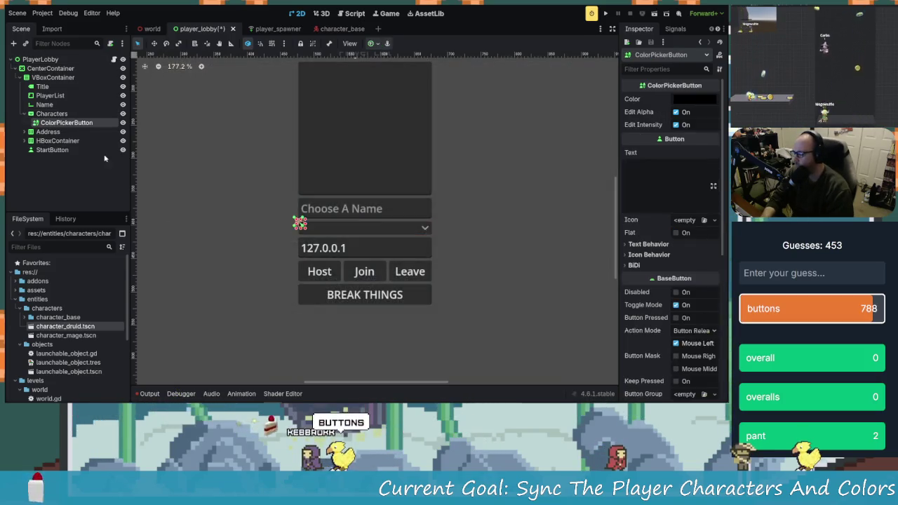
{"action": "left_click_drag", "start_coordinate": [57, 86], "coordinate": [44, 128]}
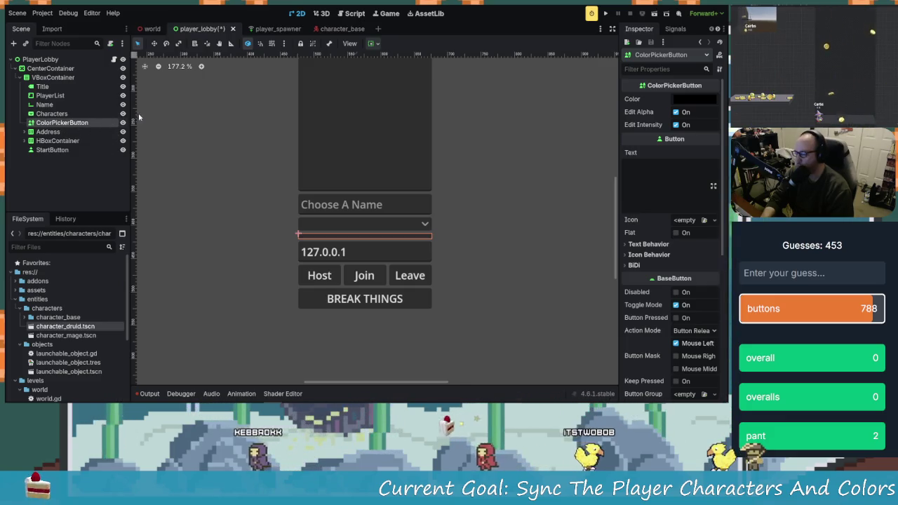
{"action": "left_click", "coordinate": [62, 130]}
{"action": "left_click", "coordinate": [63, 124]}
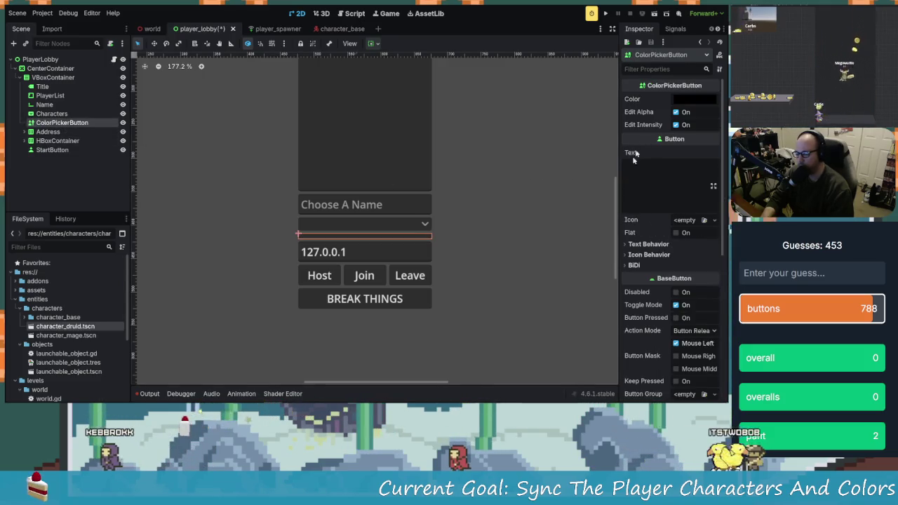
- Set the ColorPickerButton's colour to blue
{"action": "left_click", "coordinate": [697, 99]}
{"action": "mouse_move", "coordinate": [716, 169]}
{"action": "left_mouse_down"}
{"action": "mouse_move", "coordinate": [720, 126]}
{"action": "mouse_move", "coordinate": [718, 147]}
{"action": "left_mouse_up"}
{"action": "left_click", "coordinate": [690, 141]}
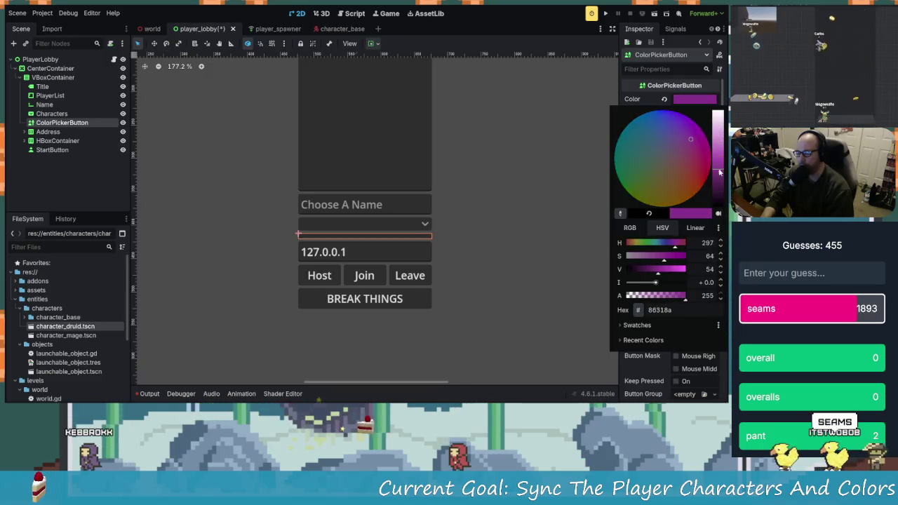
{"action": "left_click", "coordinate": [697, 131]}
{"action": "left_click", "coordinate": [654, 114]}
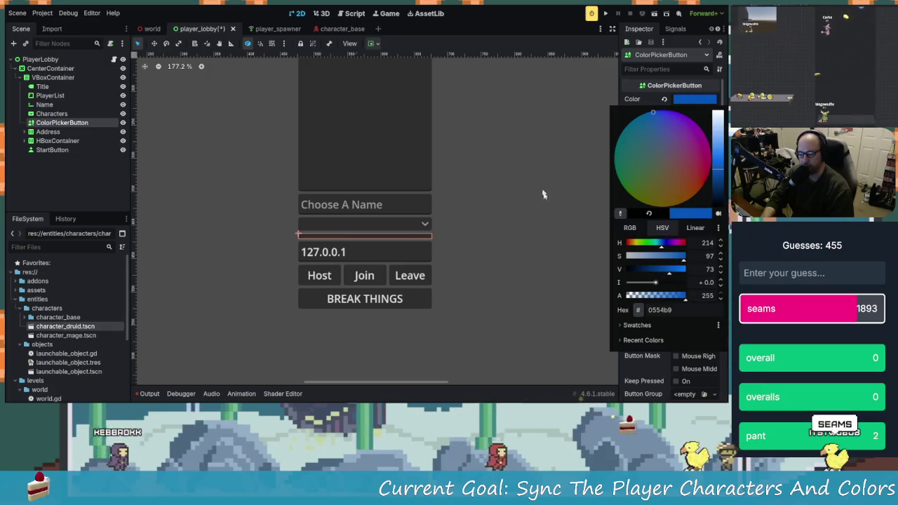
{"action": "left_click", "coordinate": [589, 168]}
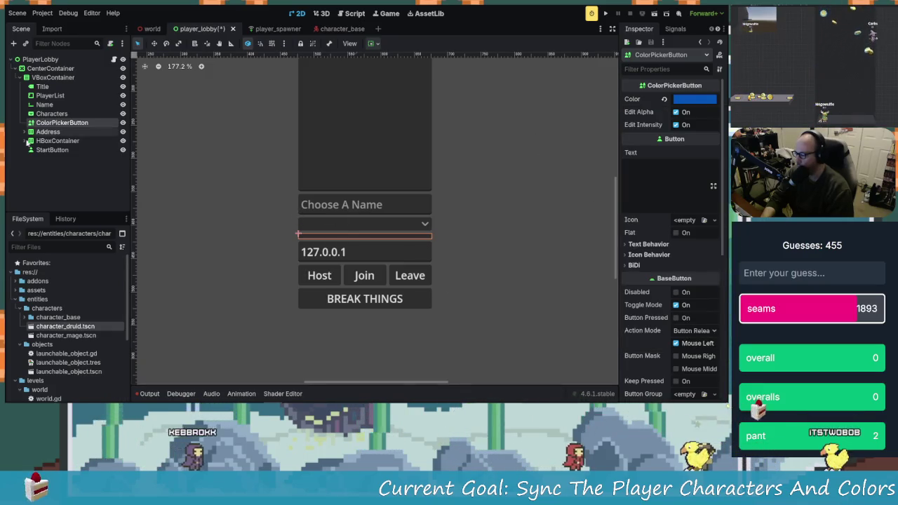
- Rename the nodes to CharacterColorButton and CharacterIDButton, then save the scene
{"action": "double_click", "coordinate": [61, 122]}
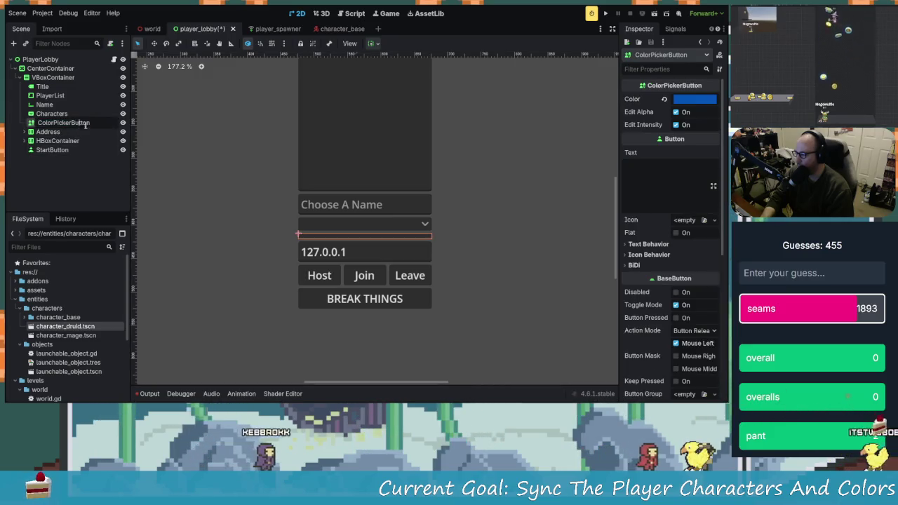
{"action": "key", "text": "BackSpace"}
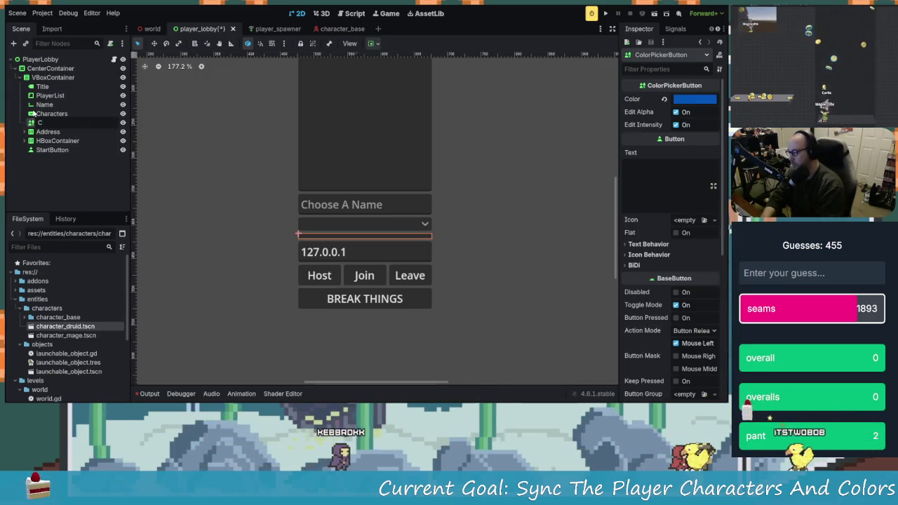
{"action": "type", "text": "CharacterColorButton"}
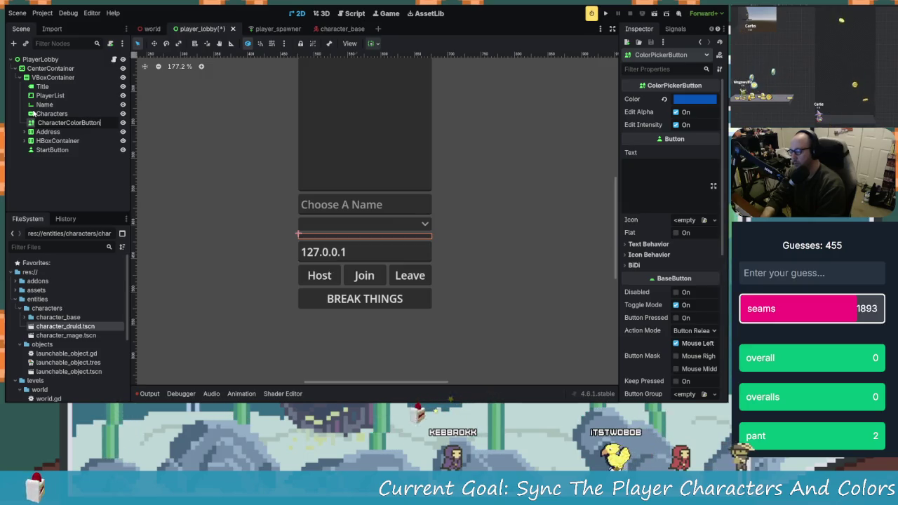
{"action": "key", "text": "Return"}
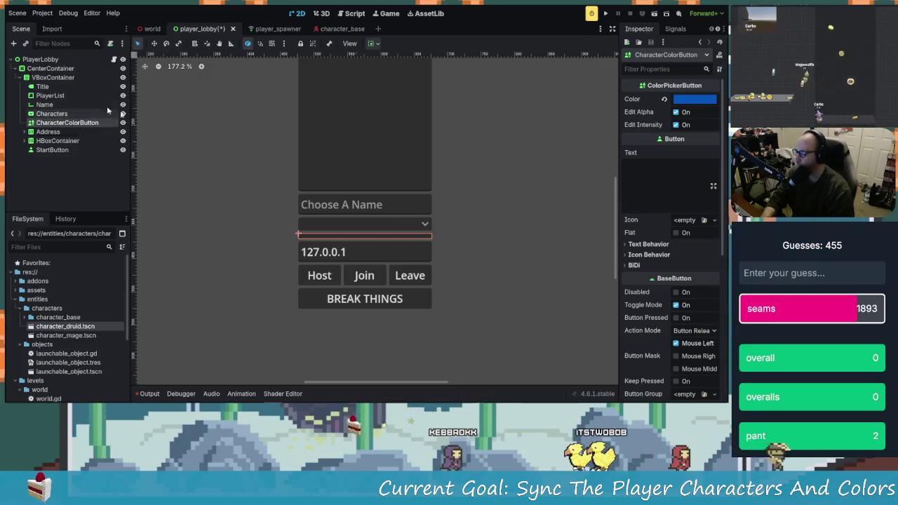
{"action": "double_click", "coordinate": [76, 113]}
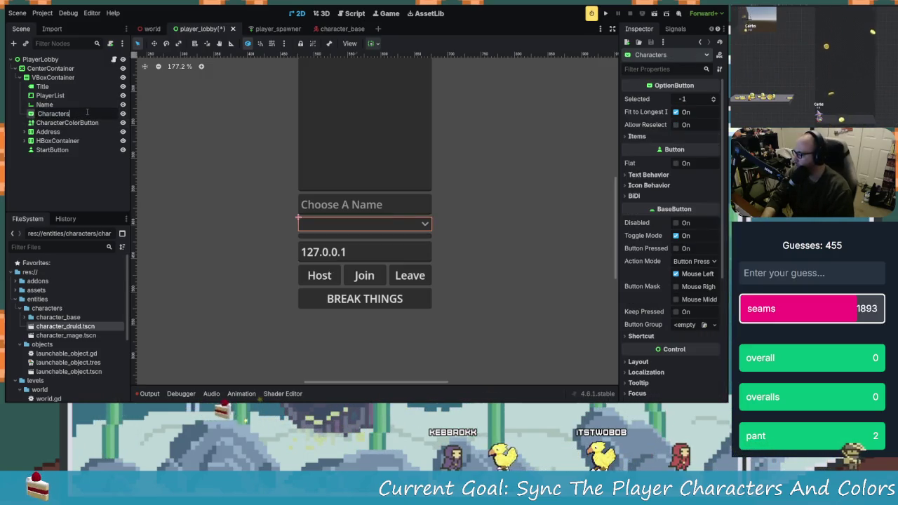
{"action": "type", "text": "Charac"}
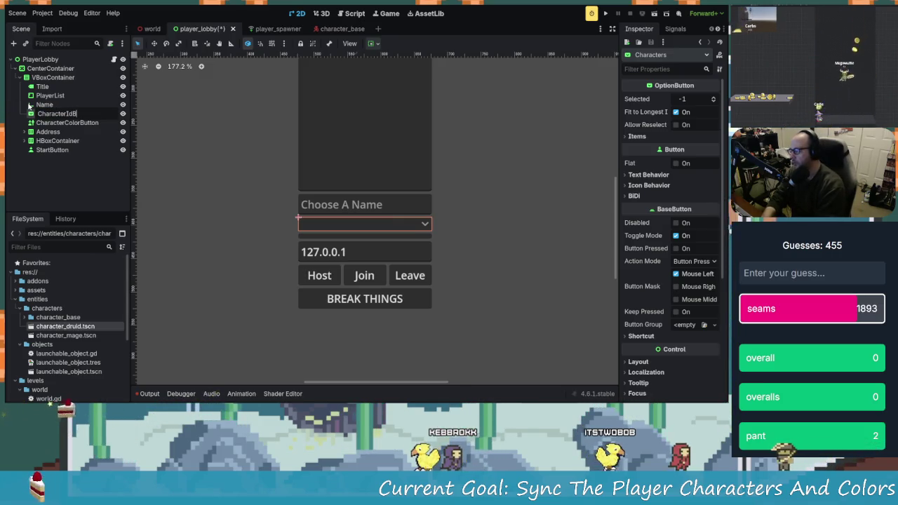
{"action": "type", "text": "on"}
{"action": "key", "text": "Return"}
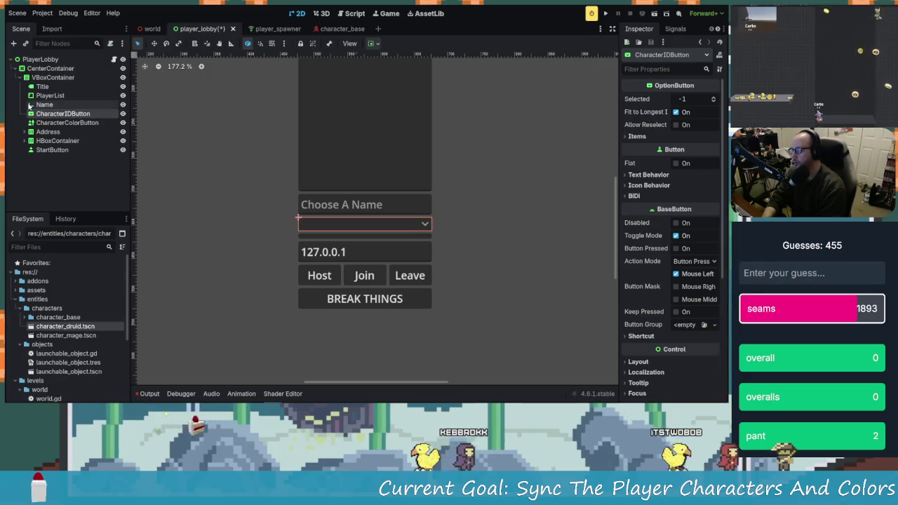
{"action": "key", "text": "ctrl+s"}
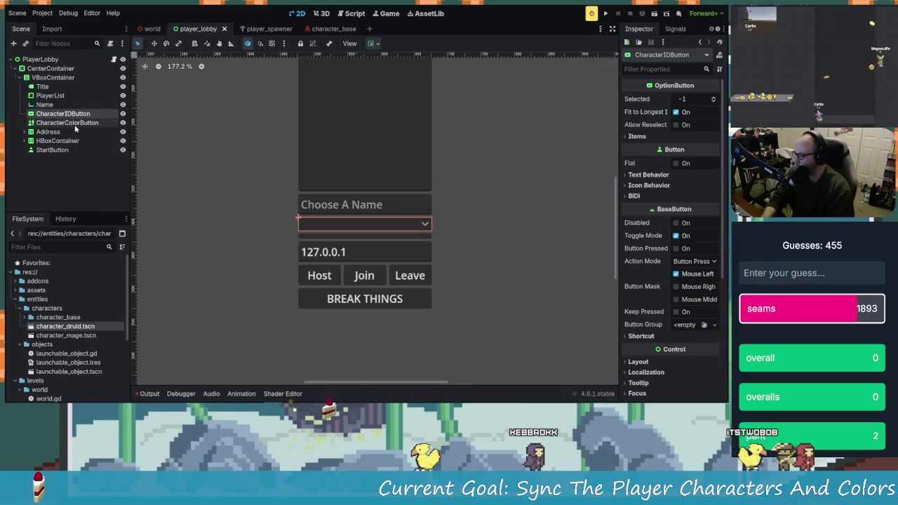
- Adjust CharacterColorButton's colour intensity setting, leaving the intensity at 0
{"action": "left_click", "coordinate": [68, 122]}
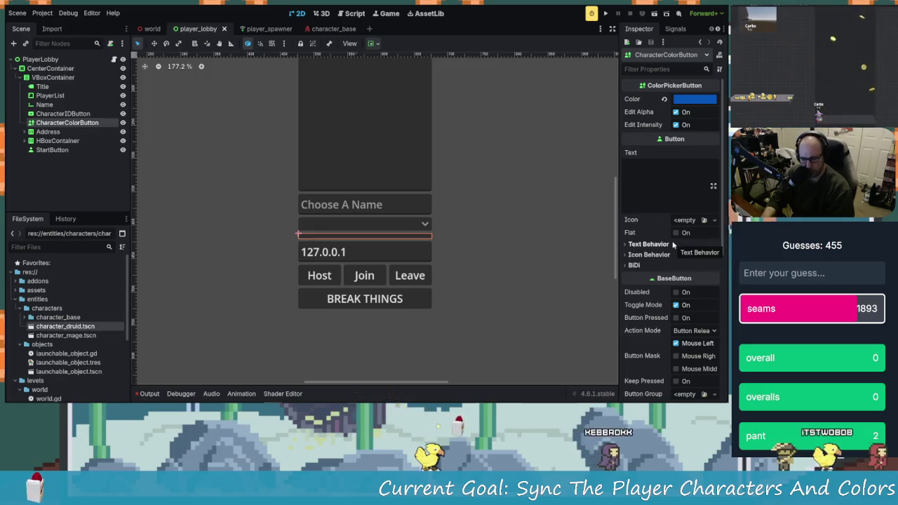
{"action": "scroll", "coordinate": [673, 247], "scroll_direction": "down", "scroll_amount": 3}
{"action": "scroll", "coordinate": [623, 182], "scroll_direction": "up", "scroll_amount": 3}
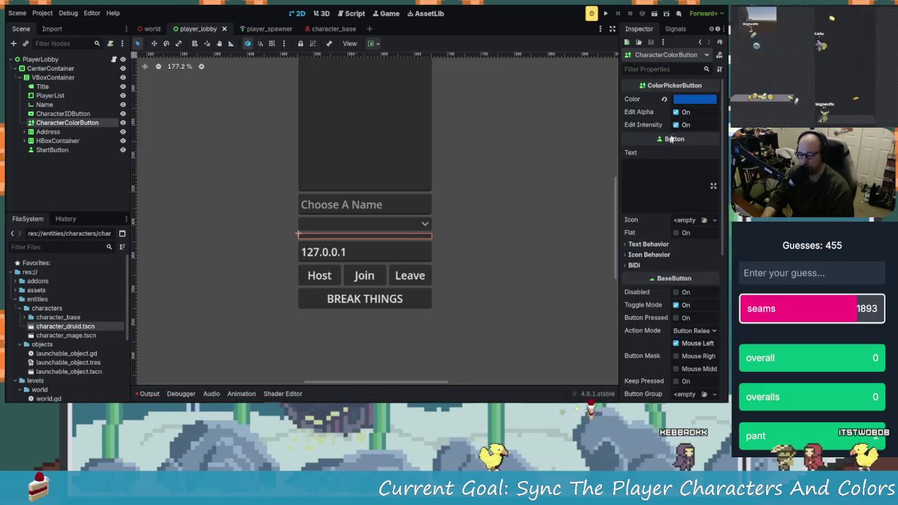
{"action": "left_click", "coordinate": [676, 125]}
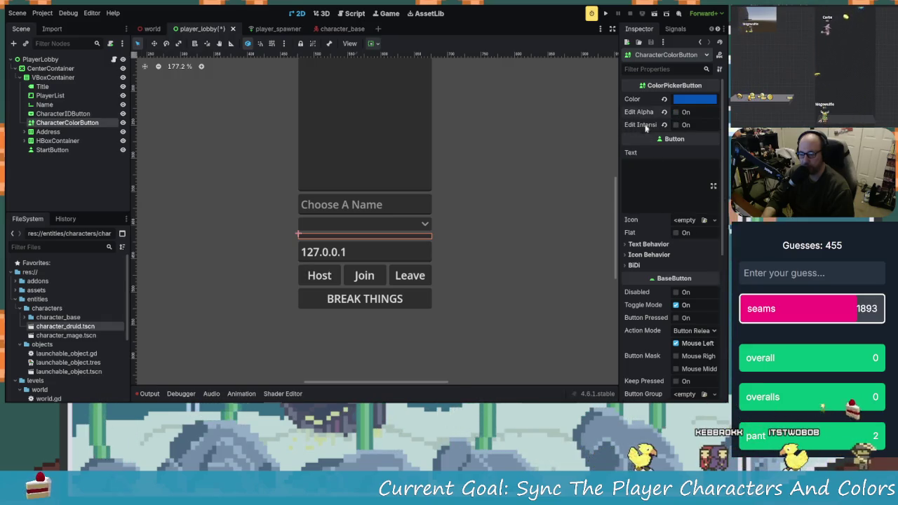
{"action": "scroll", "coordinate": [665, 180], "scroll_direction": "down", "scroll_amount": 3}
{"action": "scroll", "coordinate": [666, 179], "scroll_direction": "up", "scroll_amount": 3}
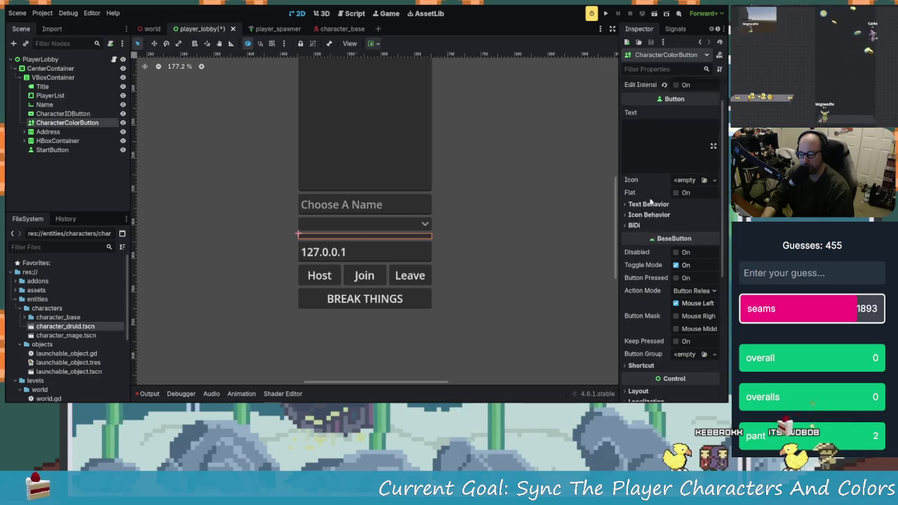
{"action": "left_click", "coordinate": [687, 102]}
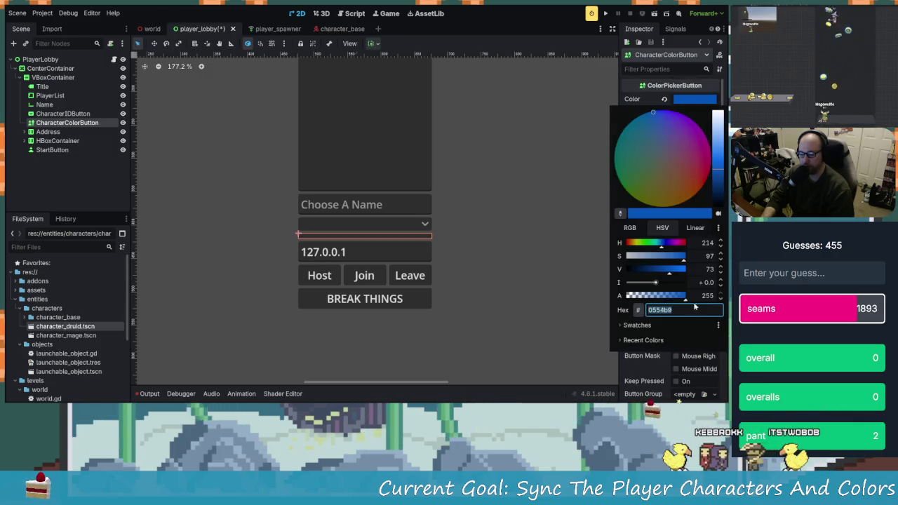
{"action": "left_click", "coordinate": [719, 280]}
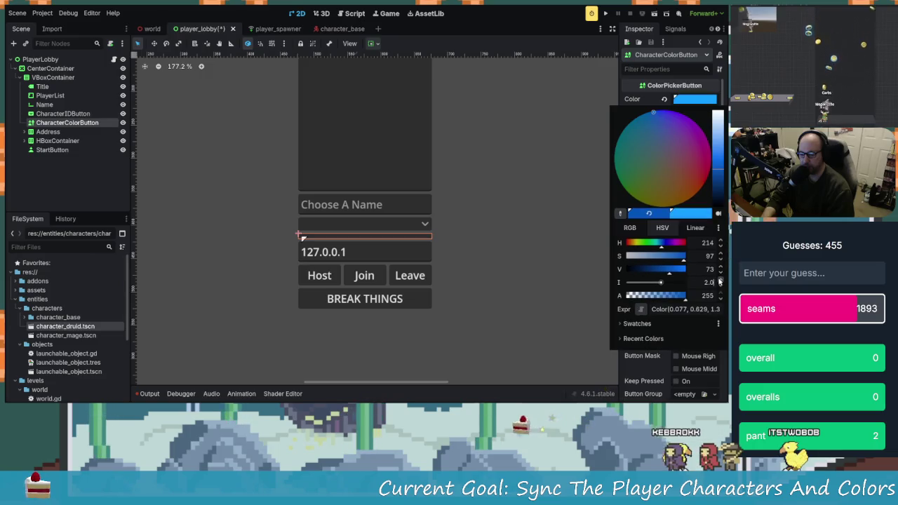
{"action": "left_click", "coordinate": [720, 285]}
{"action": "left_click", "coordinate": [720, 284]}
{"action": "left_click", "coordinate": [720, 285]}
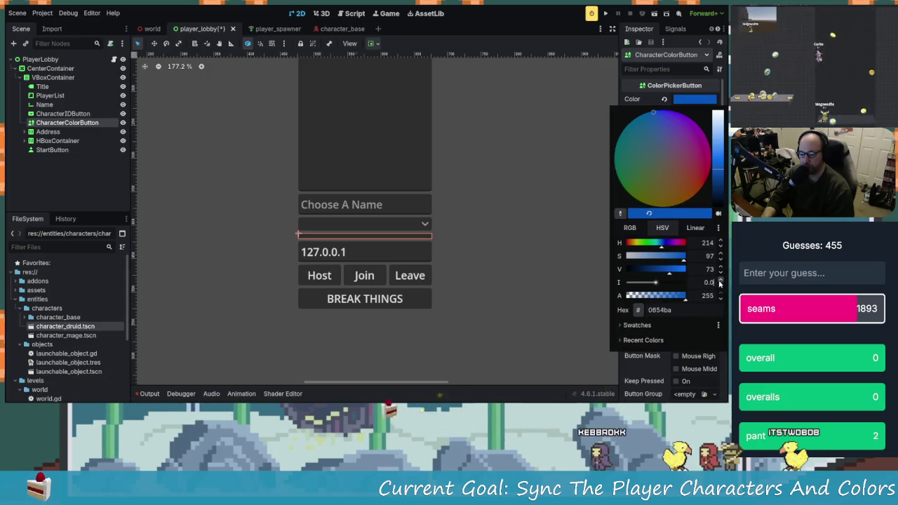
{"action": "key", "text": "Escape"}
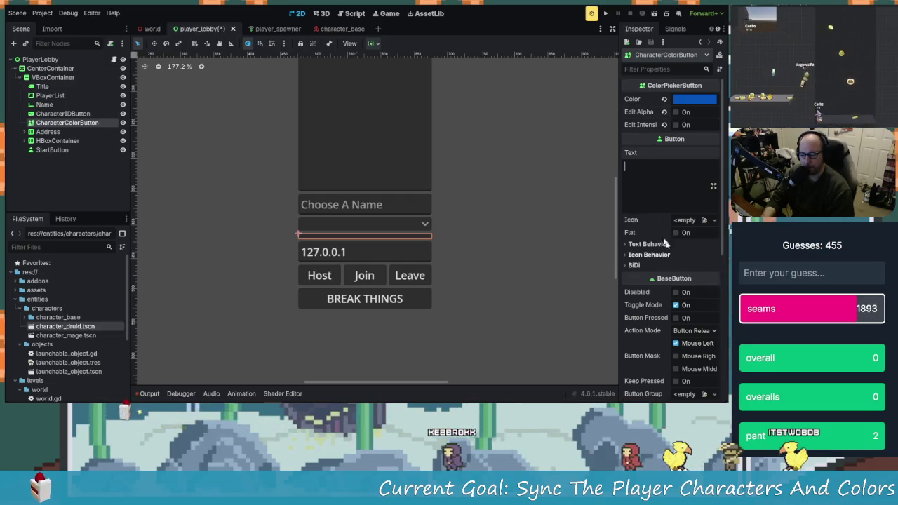
- Give CharacterColorButton a custom minimum height of 30 px
{"action": "scroll", "coordinate": [655, 279], "scroll_direction": "down", "scroll_amount": 5}
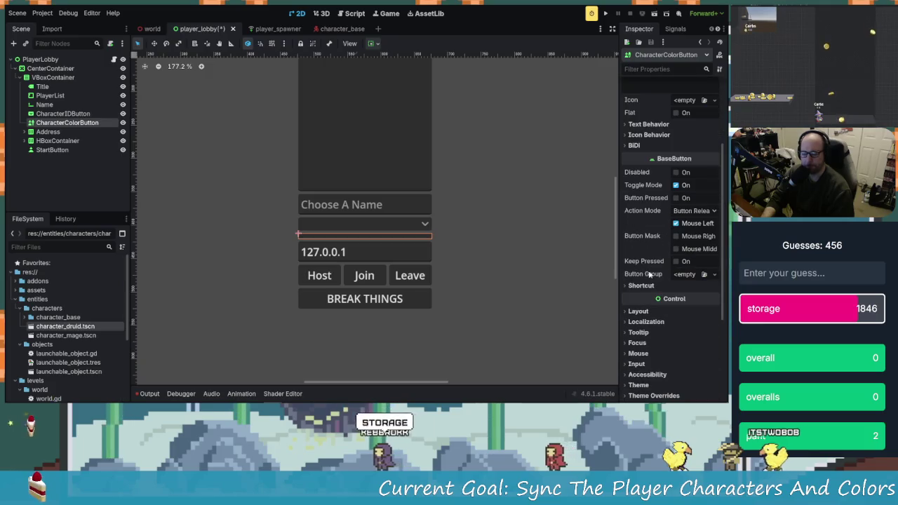
{"action": "scroll", "coordinate": [653, 278], "scroll_direction": "down", "scroll_amount": 1}
{"action": "left_click", "coordinate": [639, 231]}
{"action": "type", "text": "30"}
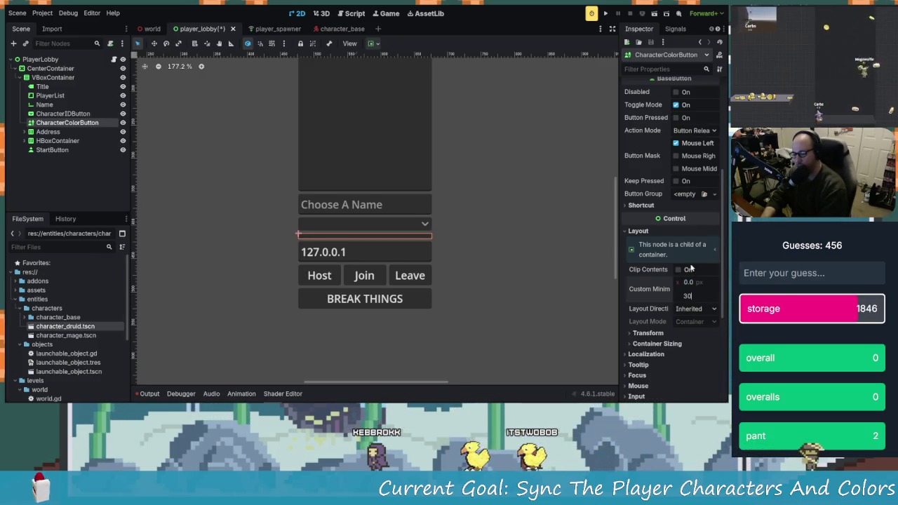
{"action": "key", "text": "Return"}
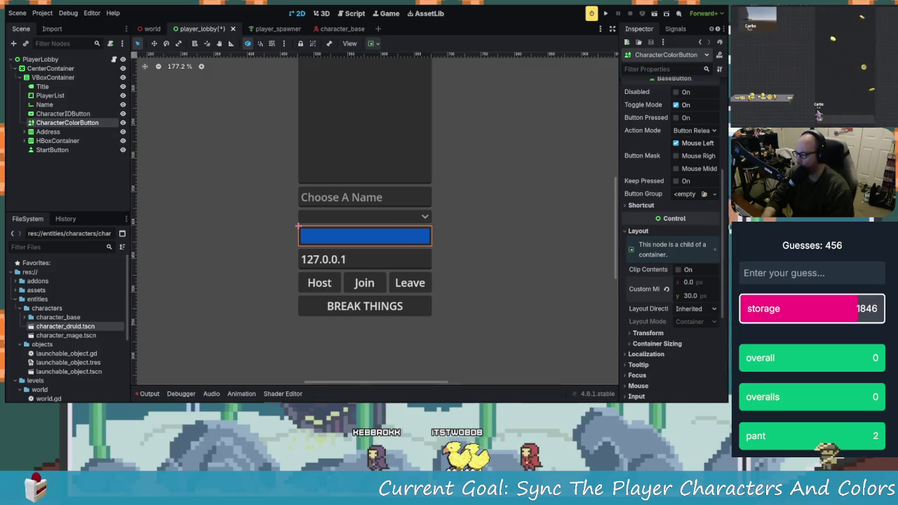
- Give CharacterIDButton a 30 px minimum height, save the scene, and open the PlayerLobby script
{"action": "left_click", "coordinate": [63, 113]}
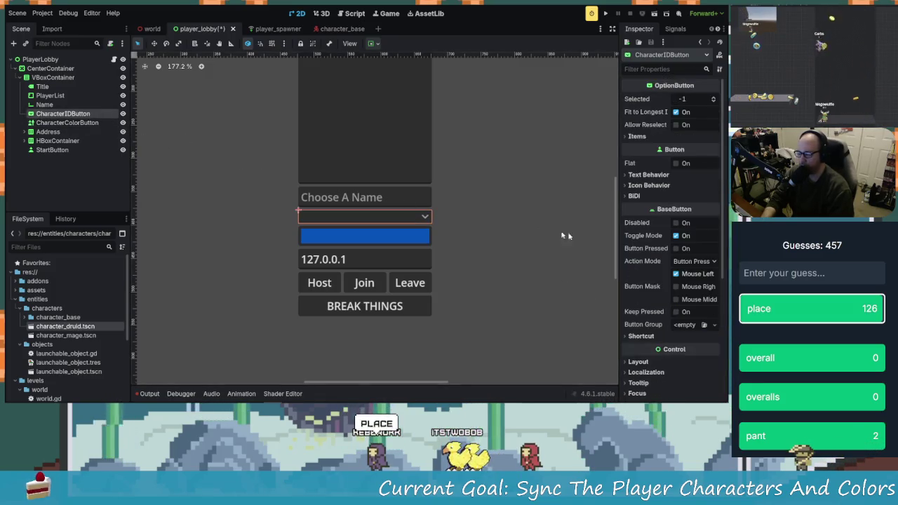
{"action": "scroll", "coordinate": [659, 254], "scroll_direction": "down", "scroll_amount": 4}
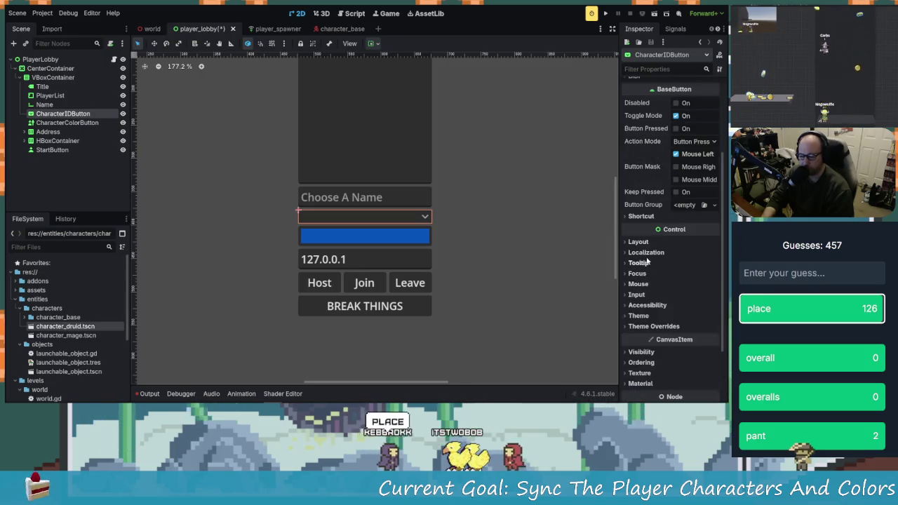
{"action": "left_click", "coordinate": [646, 243]}
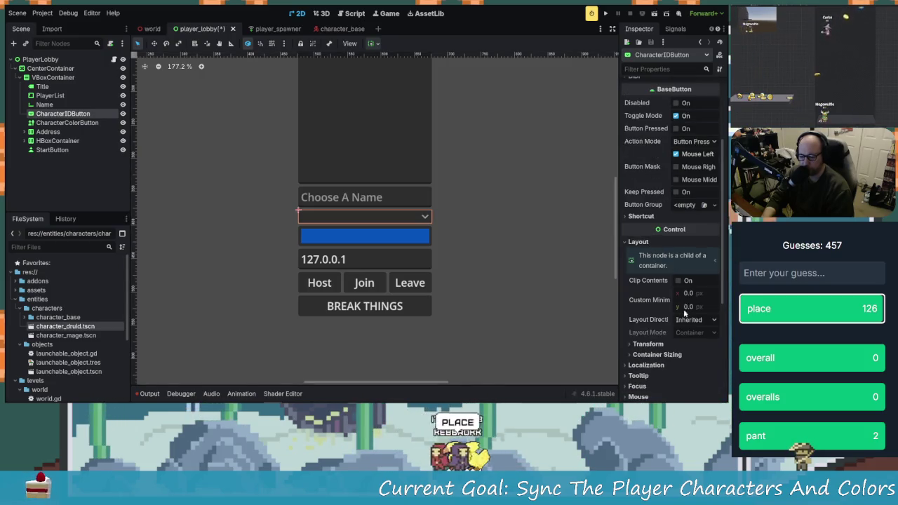
{"action": "left_click", "coordinate": [690, 307]}
{"action": "type", "text": "30"}
{"action": "key", "text": "Return"}
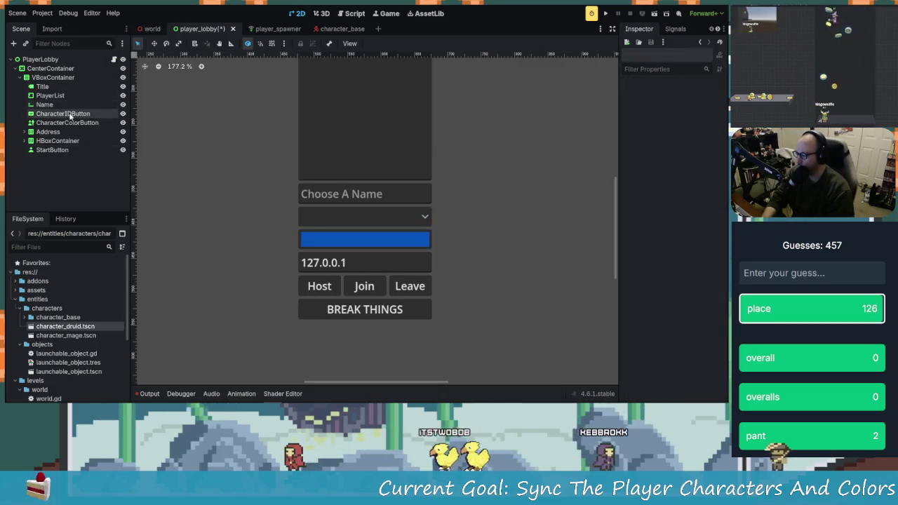
{"action": "key", "text": "ctrl+s"}
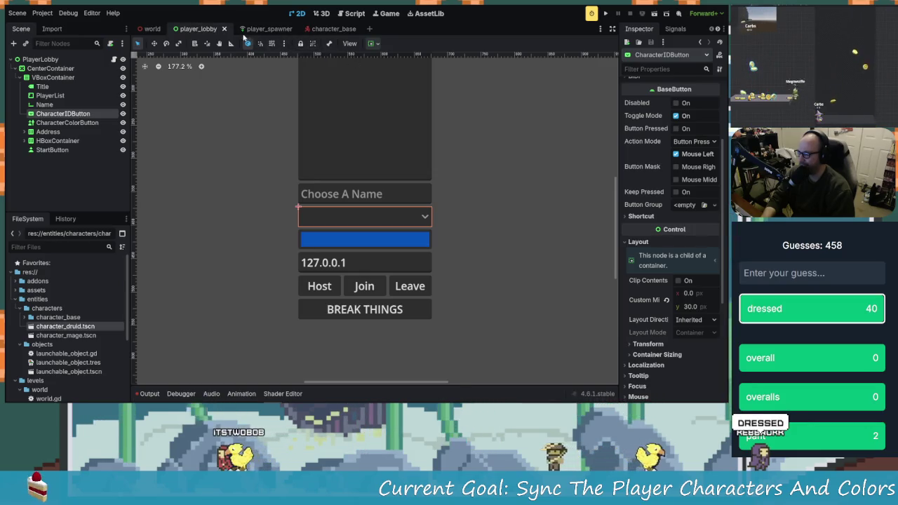
{"action": "left_click", "coordinate": [113, 60]}
{"action": "left_click", "coordinate": [392, 195]}
{"action": "scroll", "coordinate": [420, 232], "scroll_direction": "up", "scroll_amount": 5}
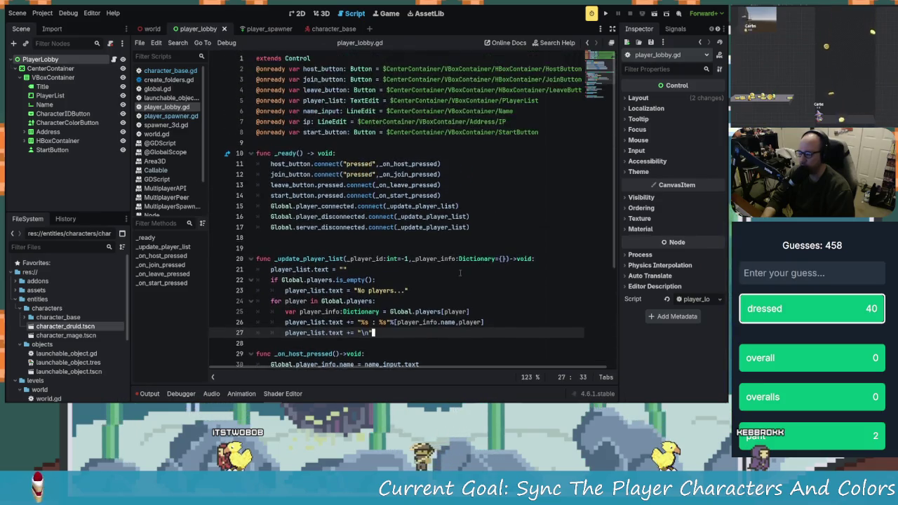
{"action": "left_click", "coordinate": [361, 154]}
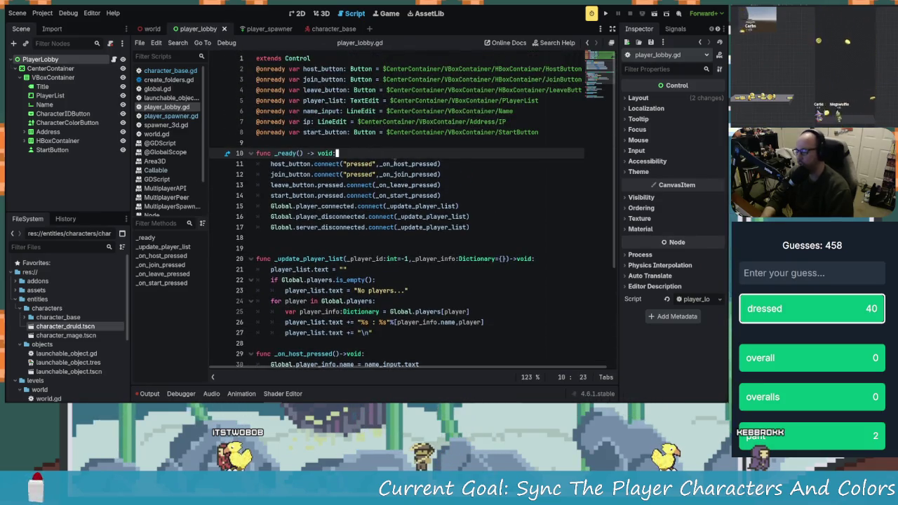
{"action": "left_click_drag", "start_coordinate": [63, 114], "coordinate": [277, 144]}
{"action": "mouse_move", "coordinate": [68, 122]}
{"action": "left_mouse_down"}
{"action": "mouse_move", "coordinate": [274, 158]}
{"action": "mouse_move", "coordinate": [264, 156]}
{"action": "left_mouse_up"}
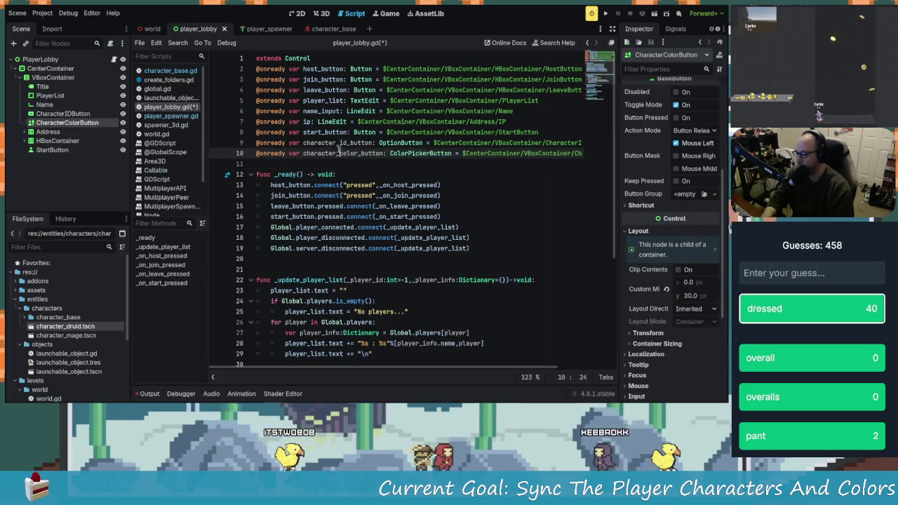
{"action": "left_click", "coordinate": [334, 142]}
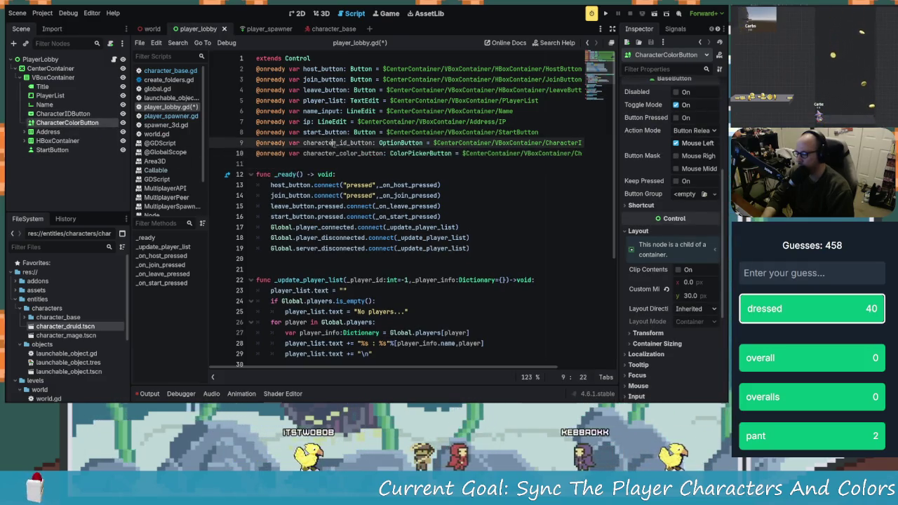
{"action": "left_click", "coordinate": [486, 249]}
{"action": "key", "text": "Return"}
{"action": "type", "text": "chara"}
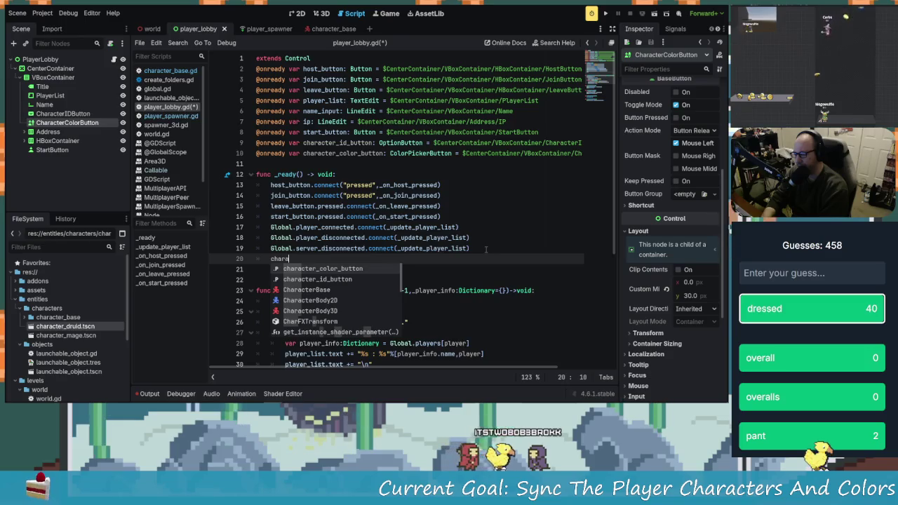
- Complete character_id_button in _ready and settle on its add_item() method after trying other method names
{"action": "key", "text": "Down"}
{"action": "key", "text": "Return"}
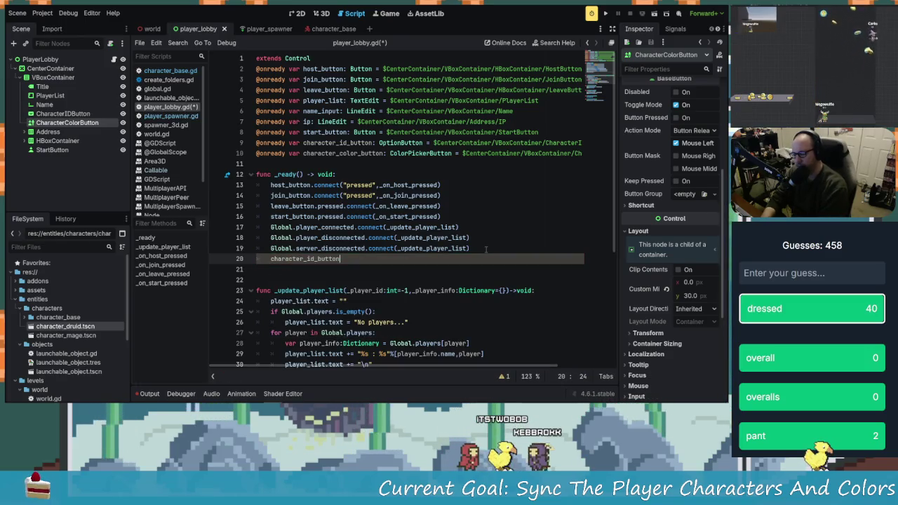
{"action": "type", "text": ".op"}
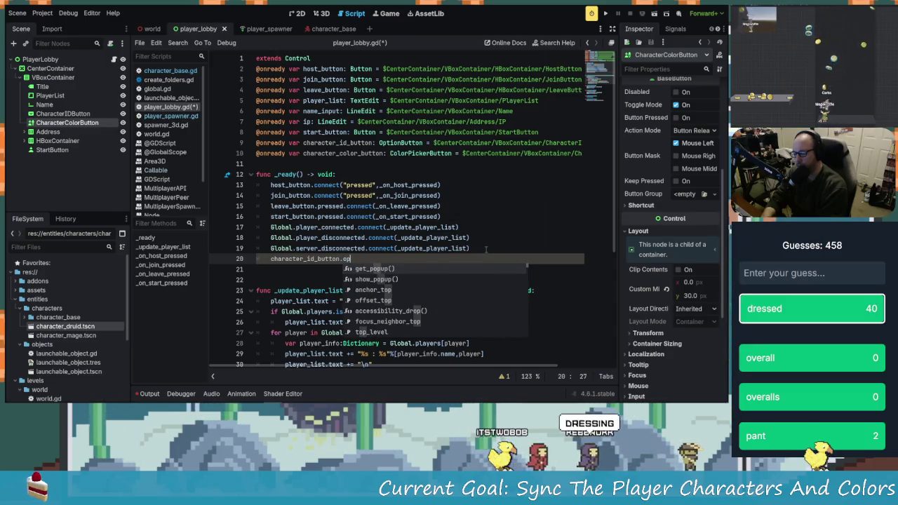
{"action": "key", "text": "BackSpace"}
{"action": "key", "text": "BackSpace"}
{"action": "key", "text": "BackSpace"}
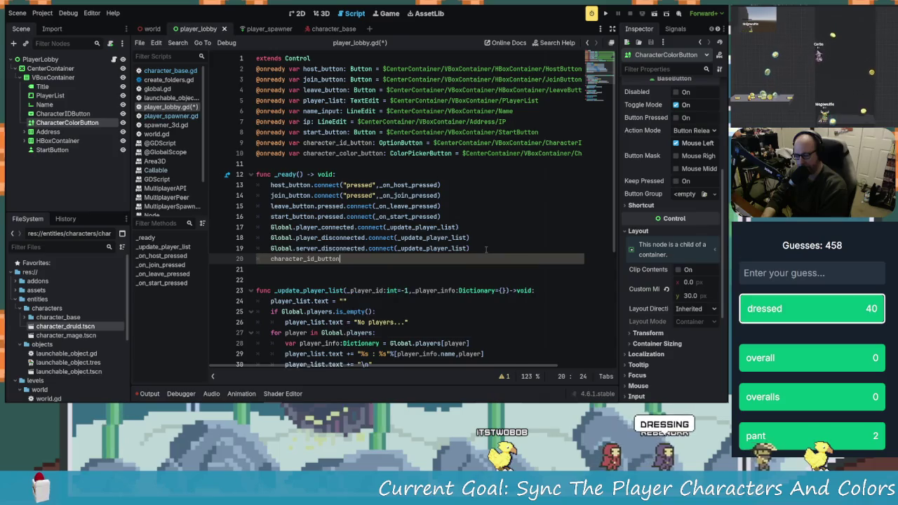
{"action": "type", "text": ".options"}
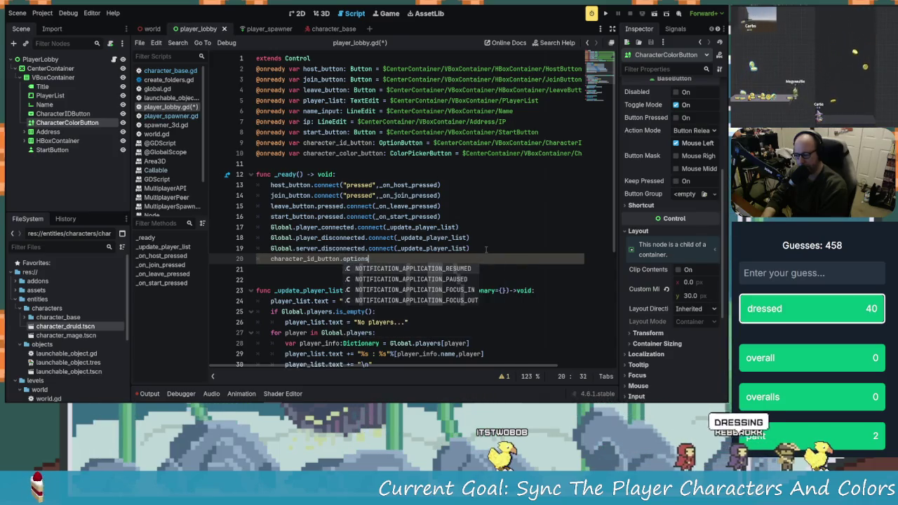
{"action": "key", "text": "BackSpace"}
{"action": "key", "text": "BackSpace"}
{"action": "key", "text": "BackSpace"}
{"action": "type", "text": "add"}
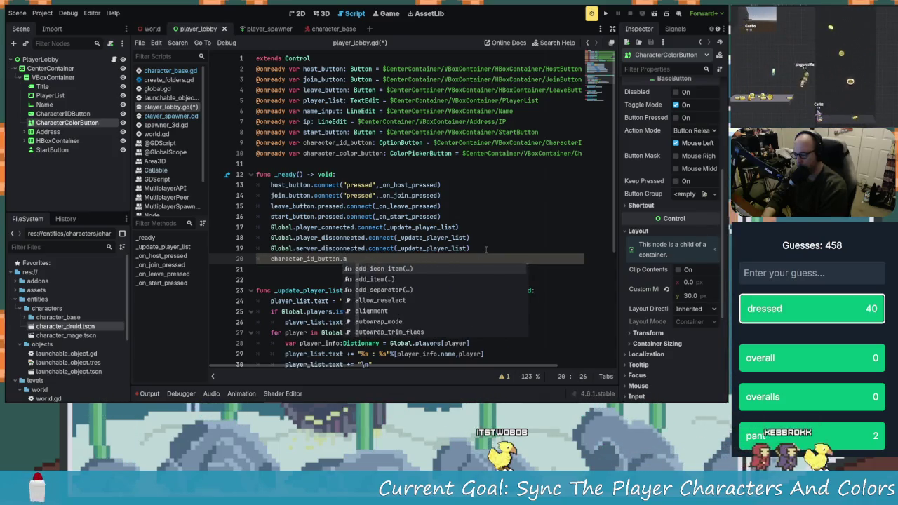
{"action": "key", "text": "BackSpace"}
{"action": "key", "text": "BackSpace"}
{"action": "key", "text": "BackSpace"}
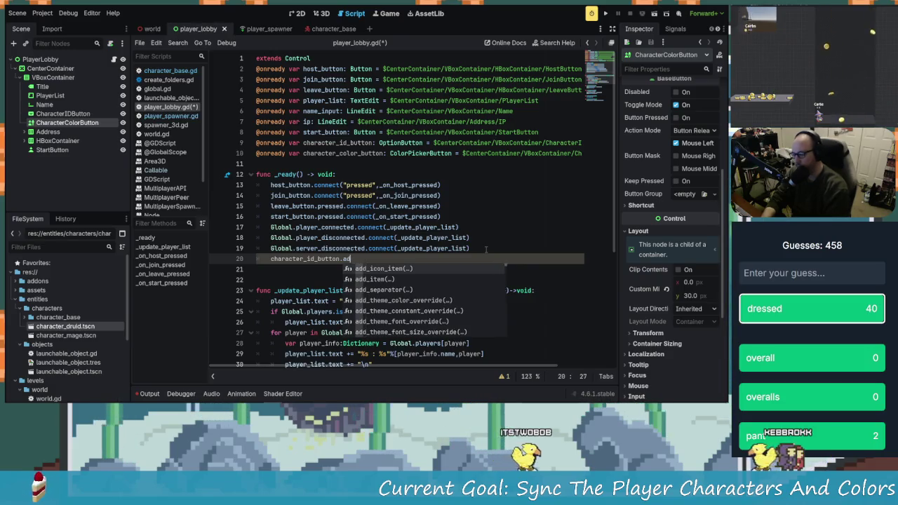
{"action": "type", "text": "itme"}
{"action": "key", "text": "BackSpace"}
{"action": "key", "text": "BackSpace"}
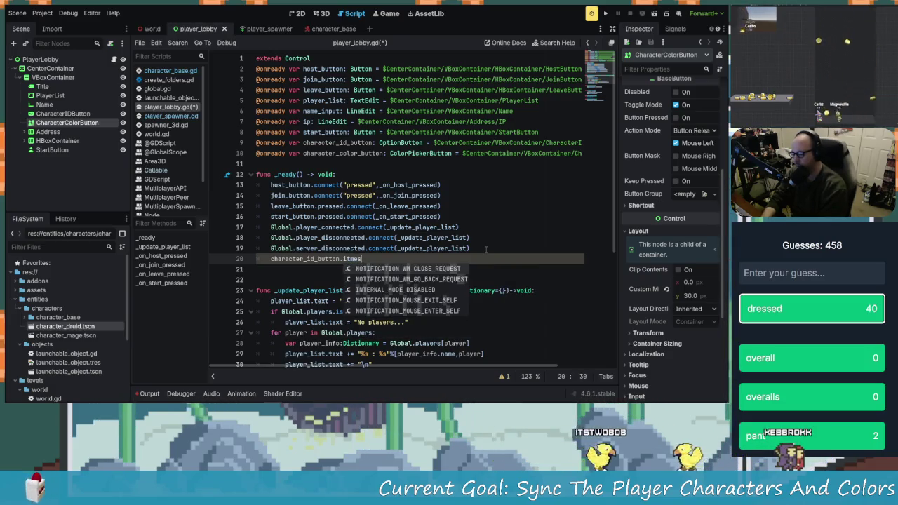
{"action": "type", "text": "ems"}
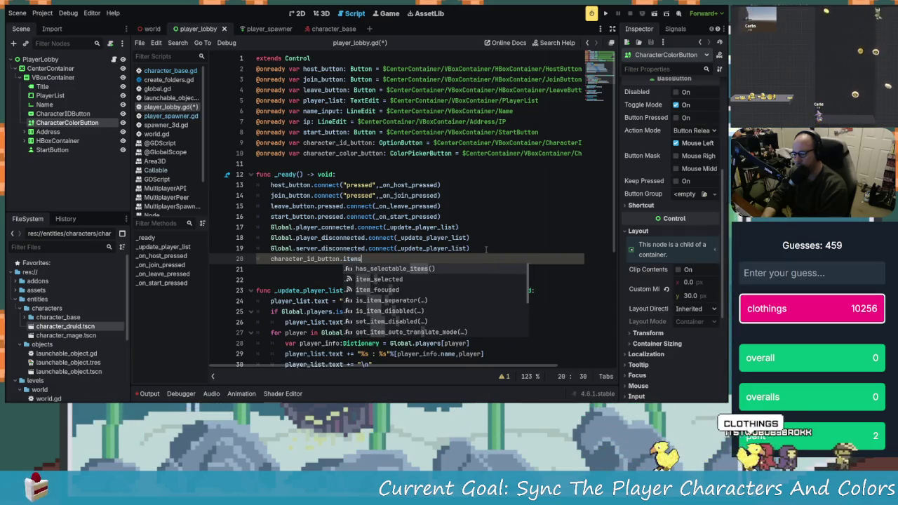
{"action": "key", "text": "BackSpace"}
{"action": "key", "text": "BackSpace"}
{"action": "key", "text": "BackSpace"}
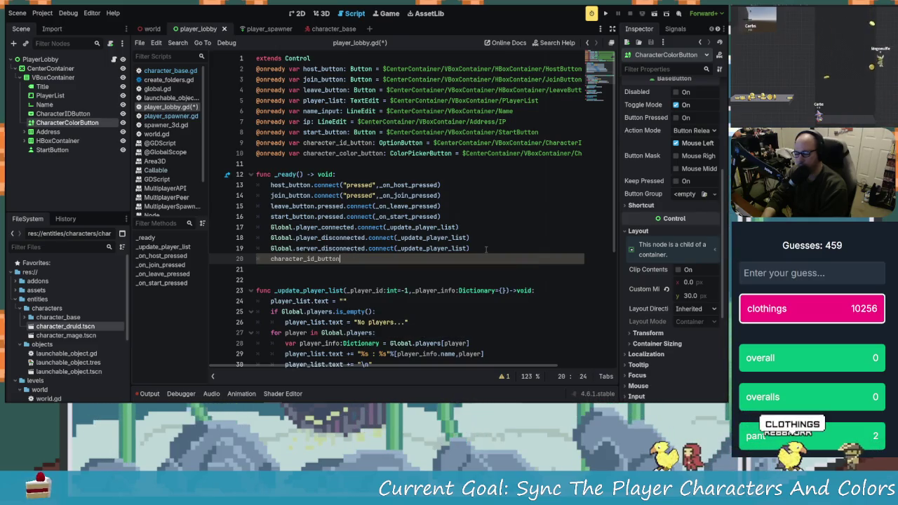
{"action": "type", "text": ".ge"}
{"action": "key", "text": "BackSpace"}
{"action": "type", "text": "set"}
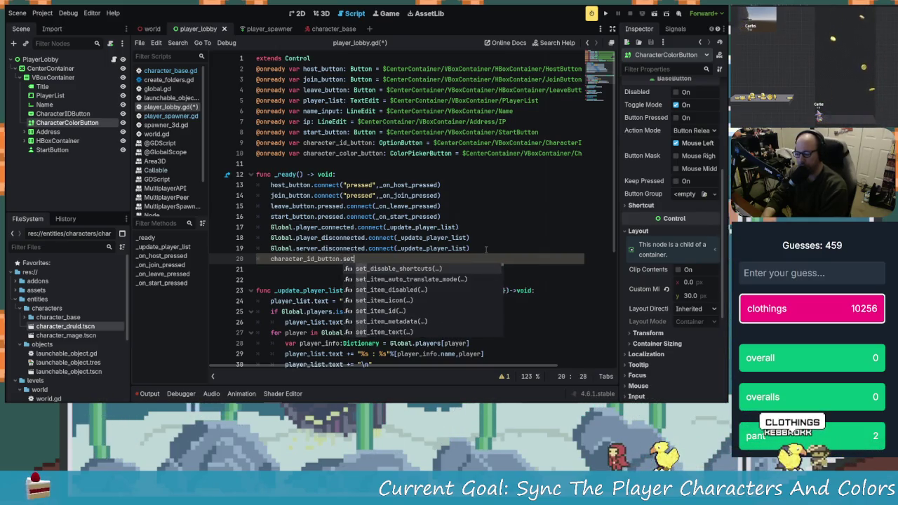
{"action": "type", "text": "_"}
{"action": "type", "text": "items"}
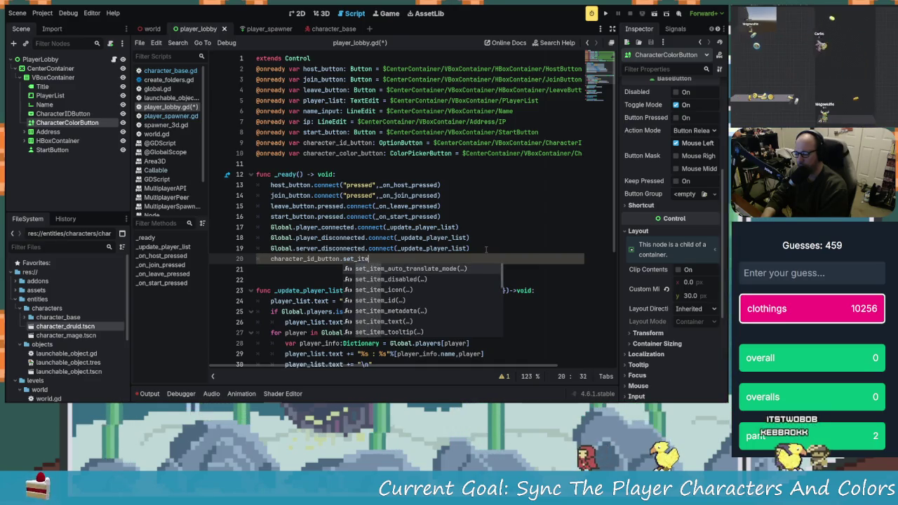
{"action": "key", "text": "BackSpace"}
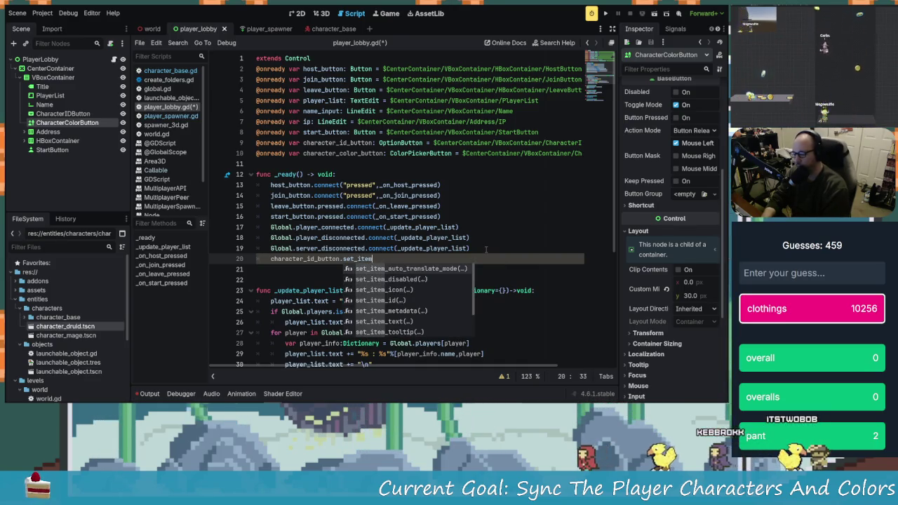
{"action": "key", "text": "BackSpace"}
{"action": "key", "text": "BackSpace"}
{"action": "key", "text": "BackSpace"}
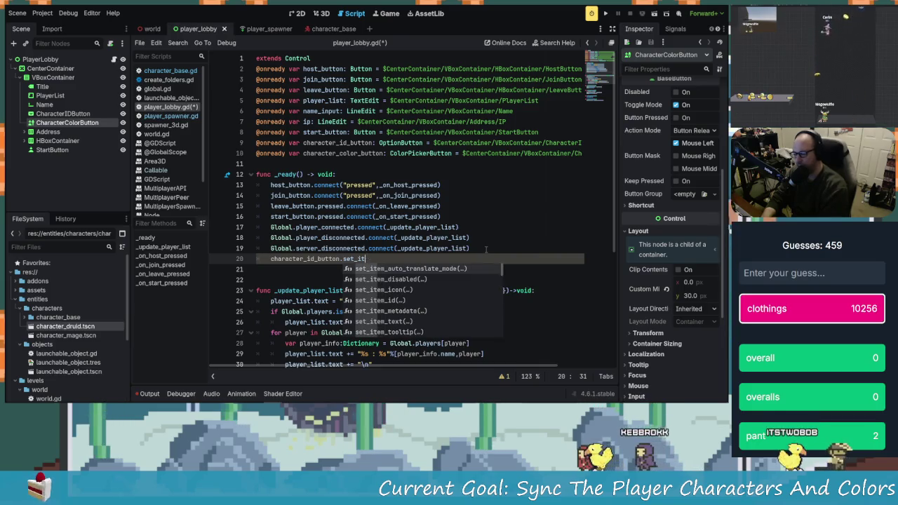
{"action": "type", "text": "add"}
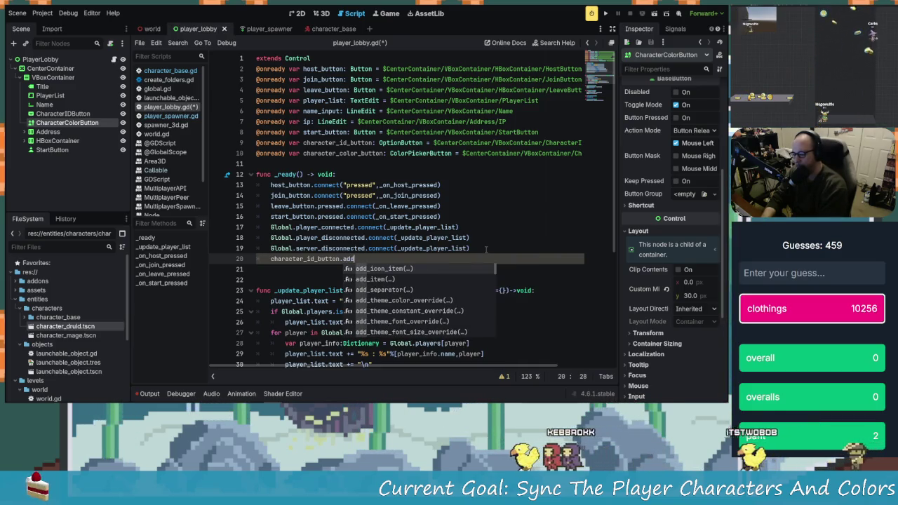
{"action": "key", "text": "Down"}
{"action": "key", "text": "Return"}
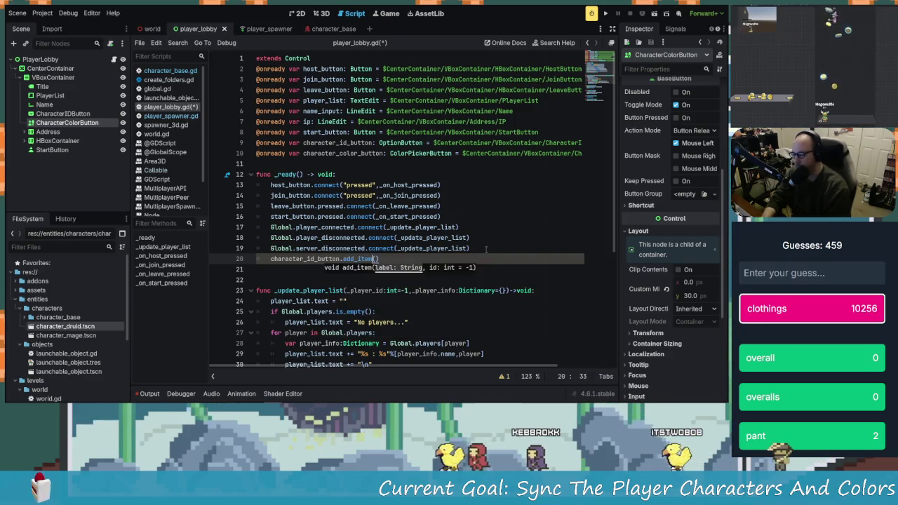
{"action": "key", "text": "Left"}
{"action": "key", "text": "Left"}
{"action": "key", "text": "Left"}
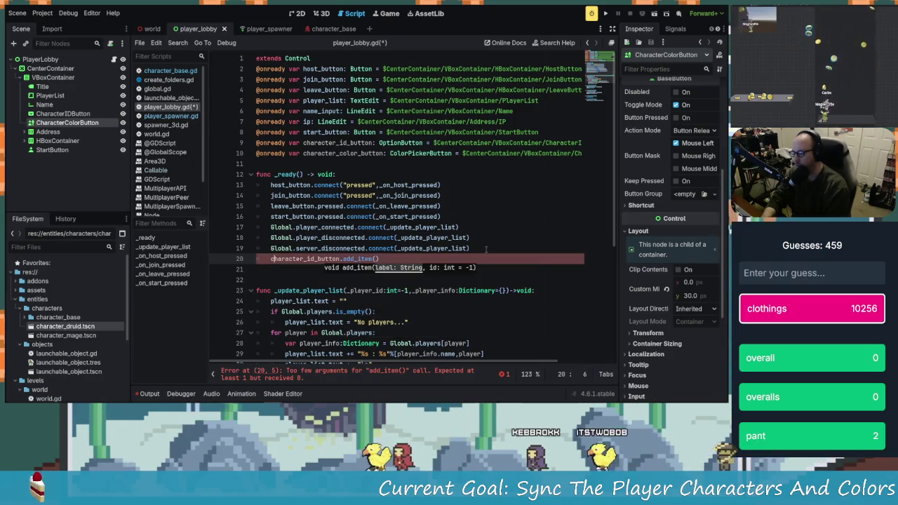
- Declare func _add_selectable_characters()->void: below _ready with an indented empty body, and save
{"action": "key", "text": "End"}
{"action": "key", "text": "Return"}
{"action": "key", "text": "Return"}
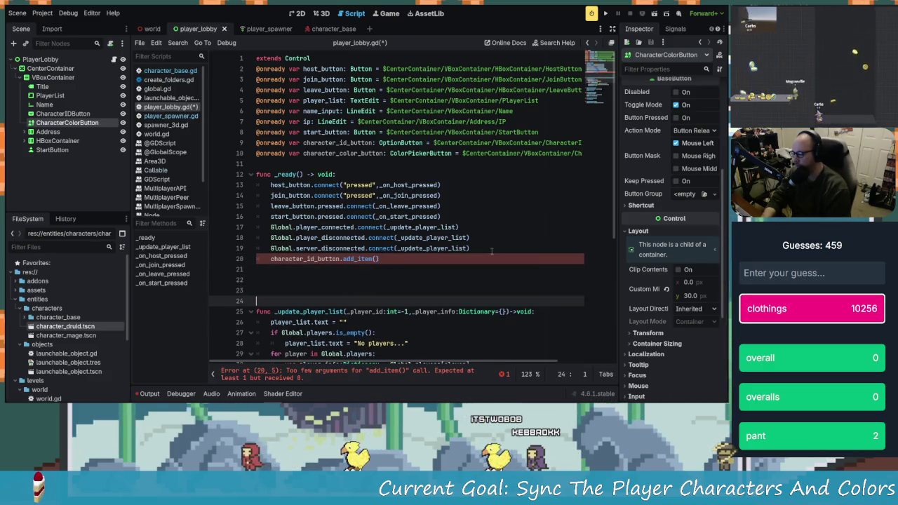
{"action": "type", "text": "func "}
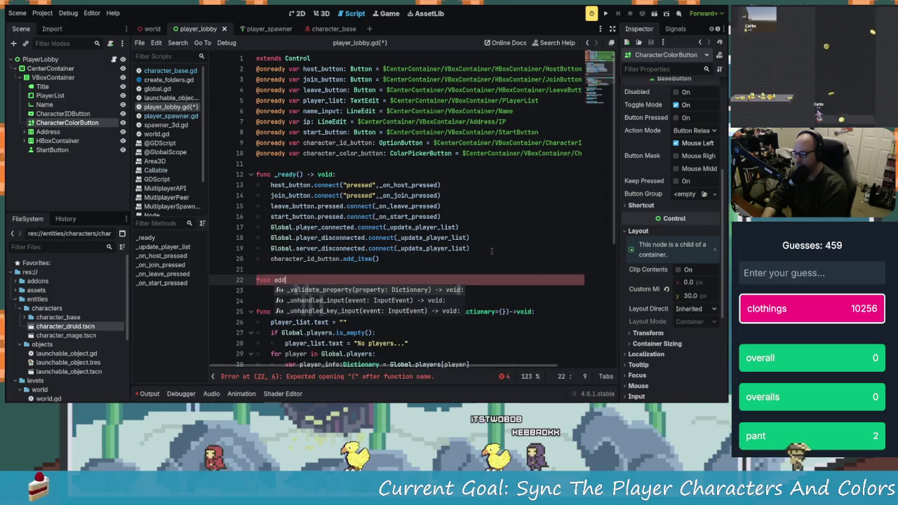
{"action": "type", "text": "_add"}
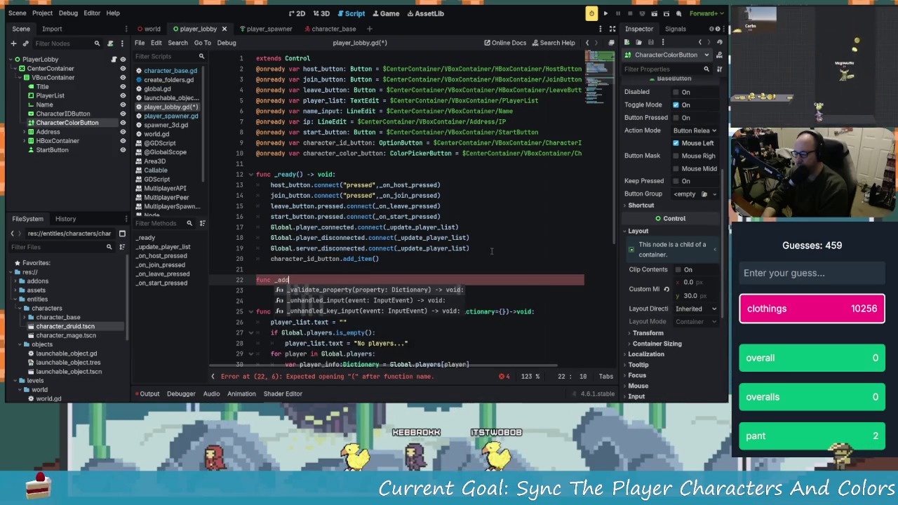
{"action": "type", "text": "_selectable_characters"}
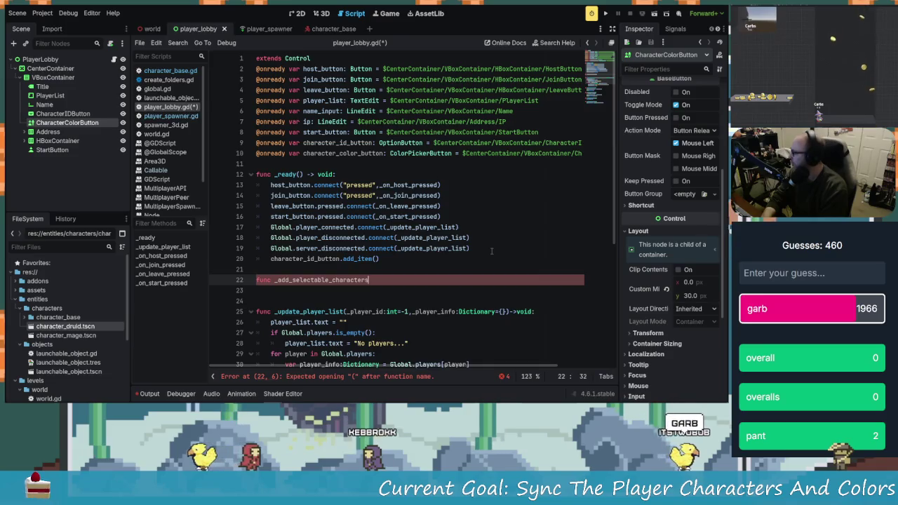
{"action": "key", "text": "ctrl+s"}
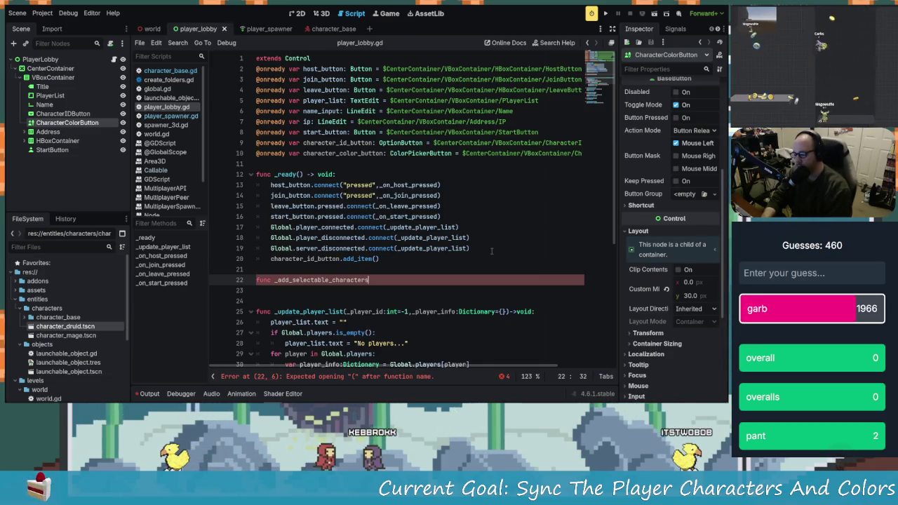
{"action": "type", "text": "-"}
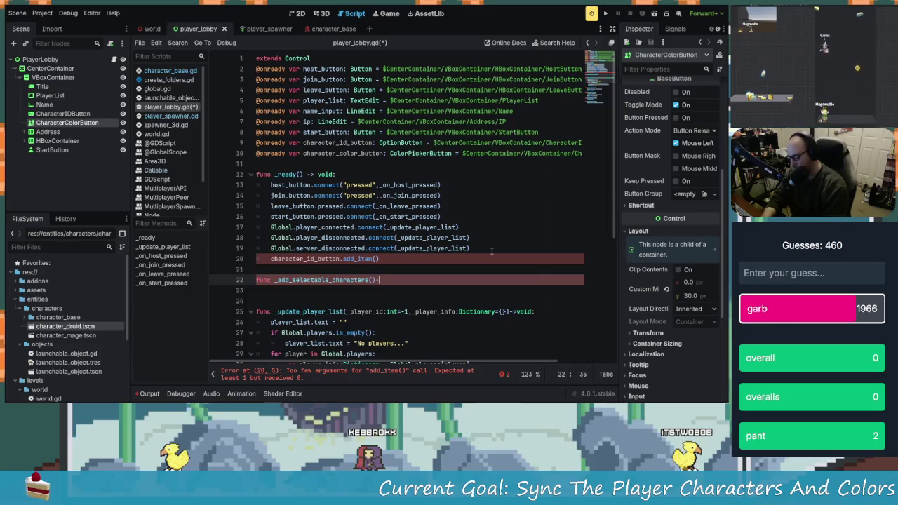
{"action": "type", "text": ">void:"}
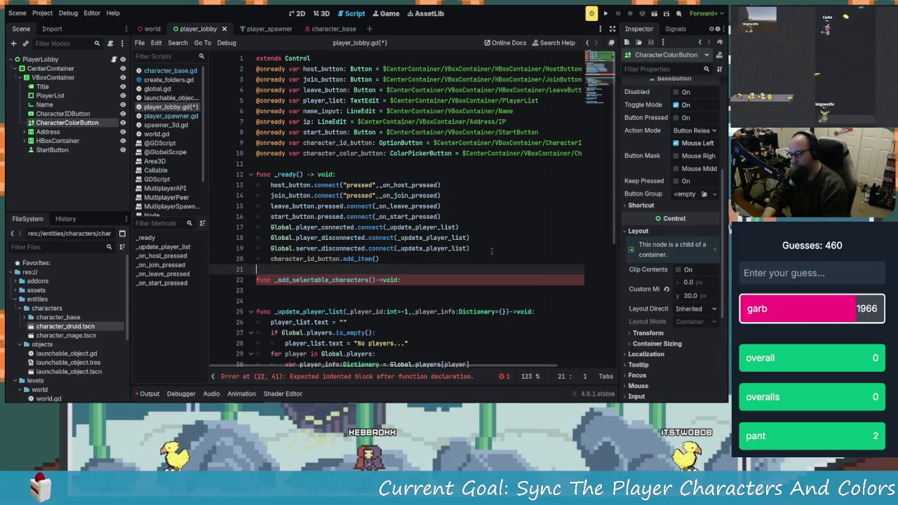
{"action": "key", "text": "Return"}
{"action": "key", "text": "Tab"}
{"action": "key", "text": "Return"}
{"action": "key", "text": "Up"}
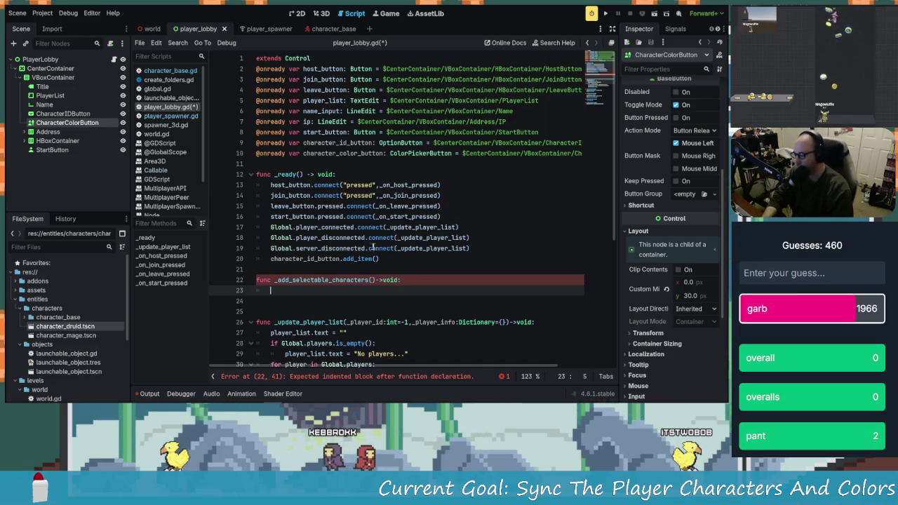
{"action": "mouse_move", "coordinate": [379, 258]}
{"action": "left_mouse_down"}
{"action": "mouse_move", "coordinate": [271, 259]}
{"action": "mouse_move", "coordinate": [276, 291]}
{"action": "left_mouse_up"}
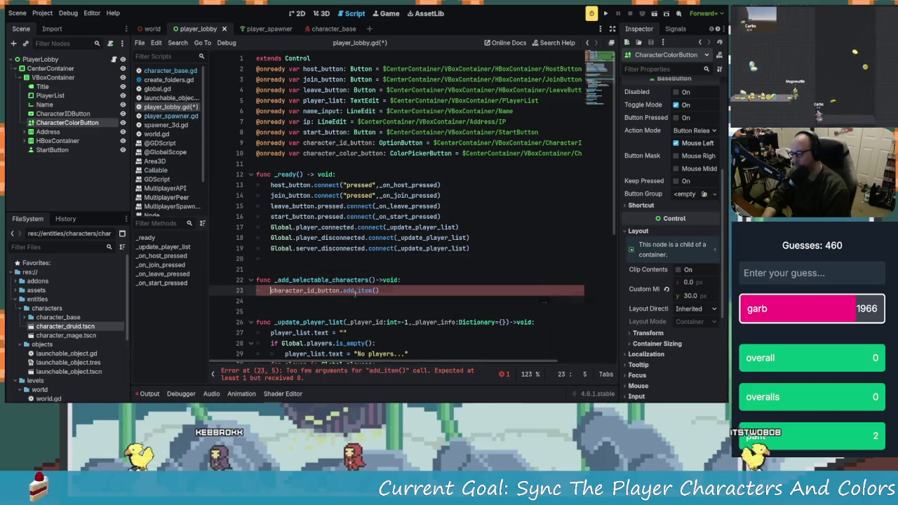
- Move the add_item call into the new function, inside a for loop over Global.character_ids
{"action": "key", "text": "Return"}
{"action": "key", "text": "Up"}
{"action": "type", "text": "for "}
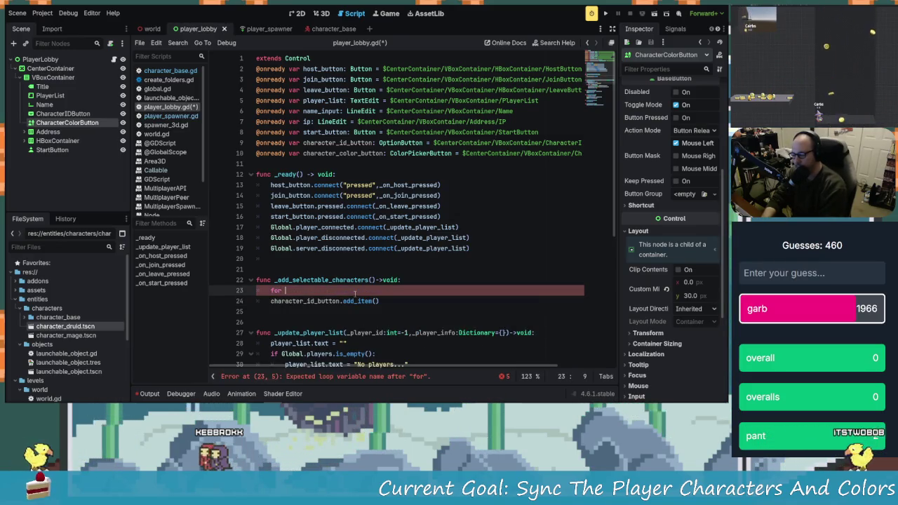
{"action": "type", "text": "i in Gl"}
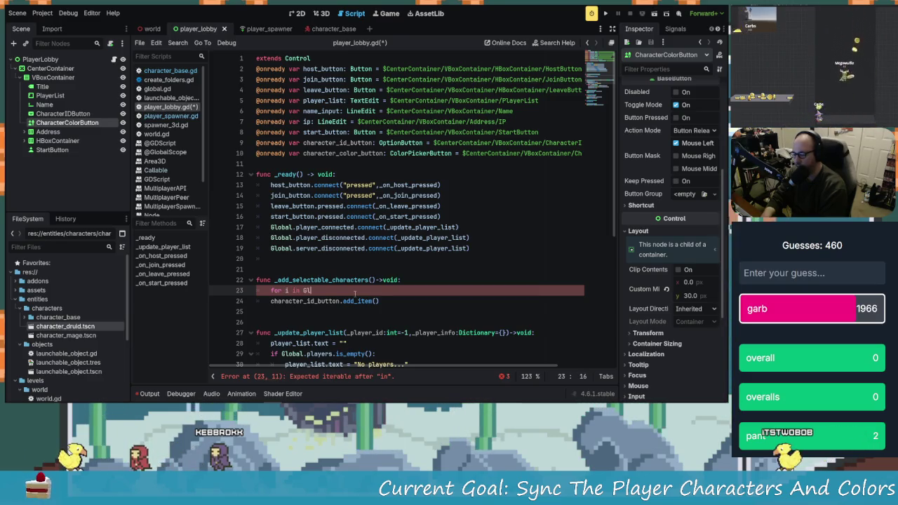
{"action": "type", "text": "obal.char"}
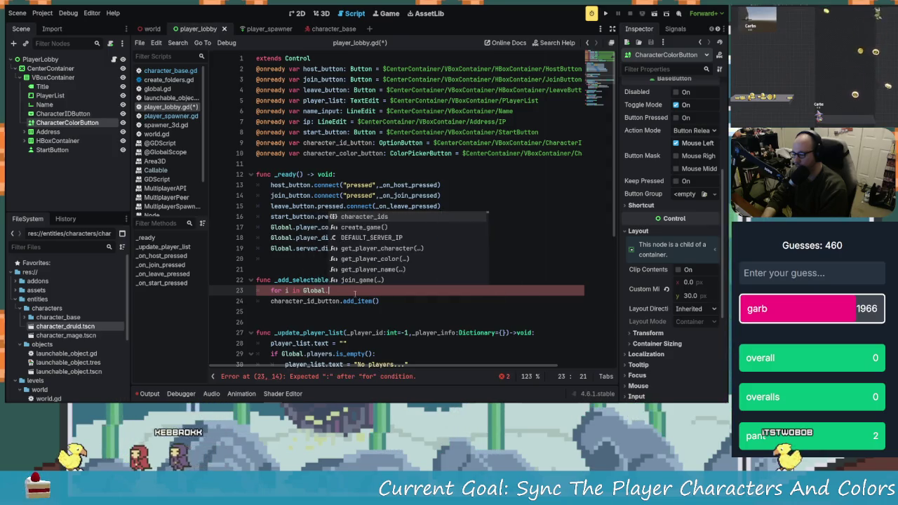
{"action": "key", "text": "Return"}
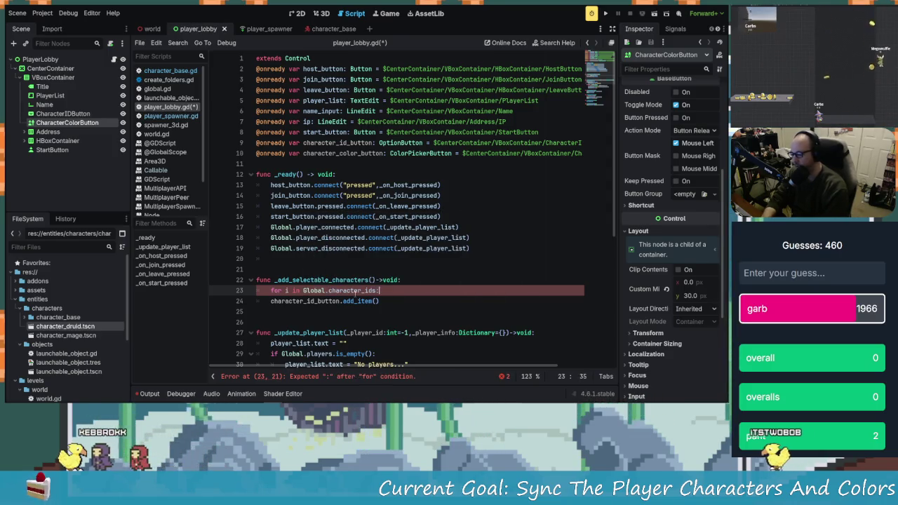
{"action": "type", "text": ":"}
{"action": "key", "text": "Down"}
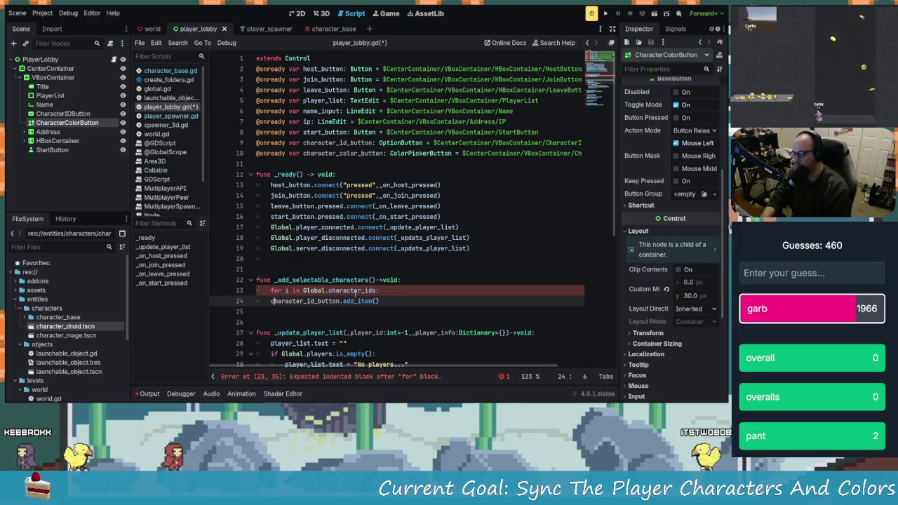
{"action": "key", "text": "Home"}
{"action": "key", "text": "Tab"}
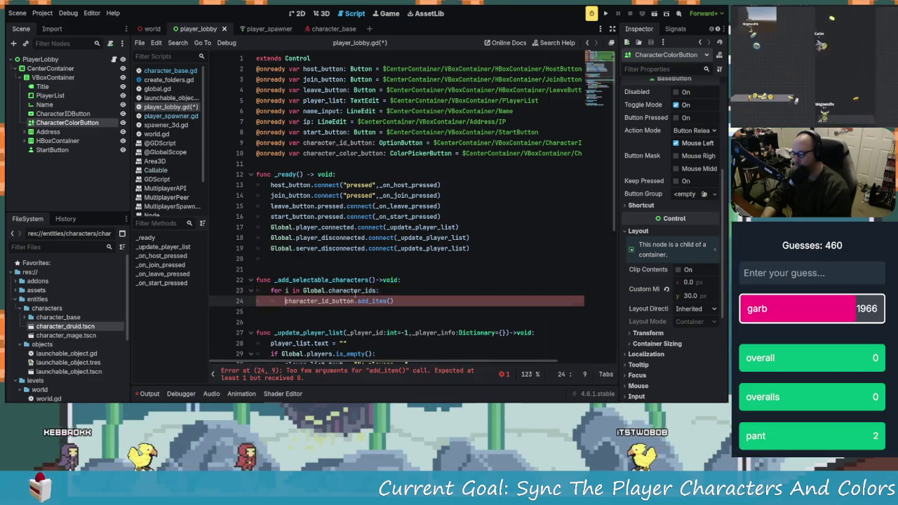
- Rename the loop variable to id and pass id as the add_item() argument
{"action": "key", "text": "Up"}
{"action": "key", "text": "Right"}
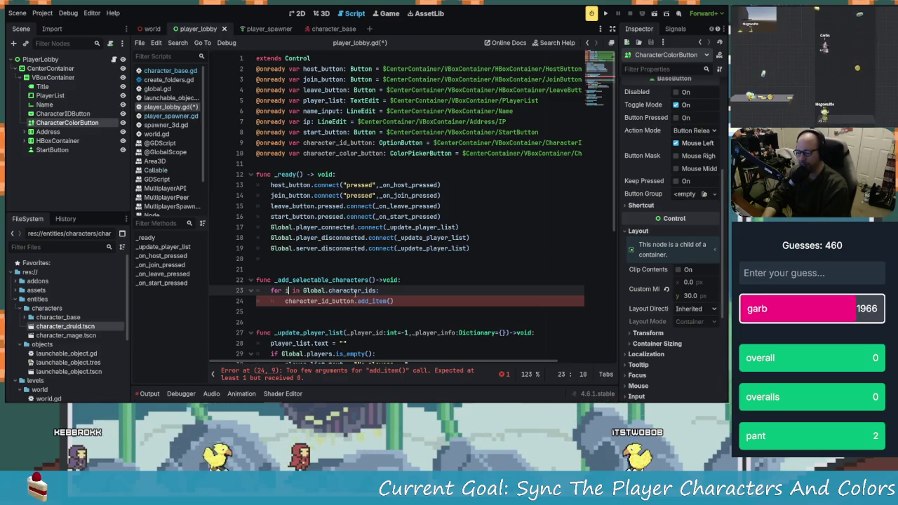
{"action": "key", "text": "BackSpace"}
{"action": "type", "text": "char"}
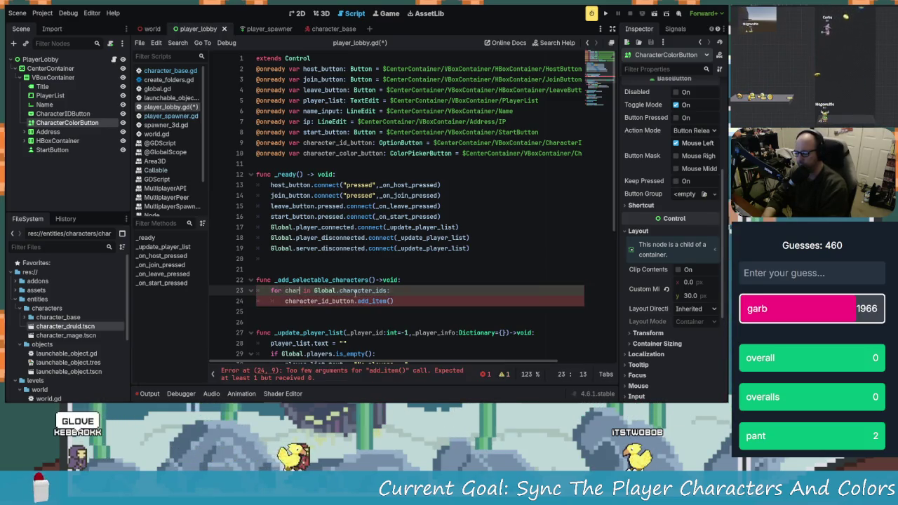
{"action": "key", "text": "BackSpace"}
{"action": "key", "text": "BackSpace"}
{"action": "key", "text": "BackSpace"}
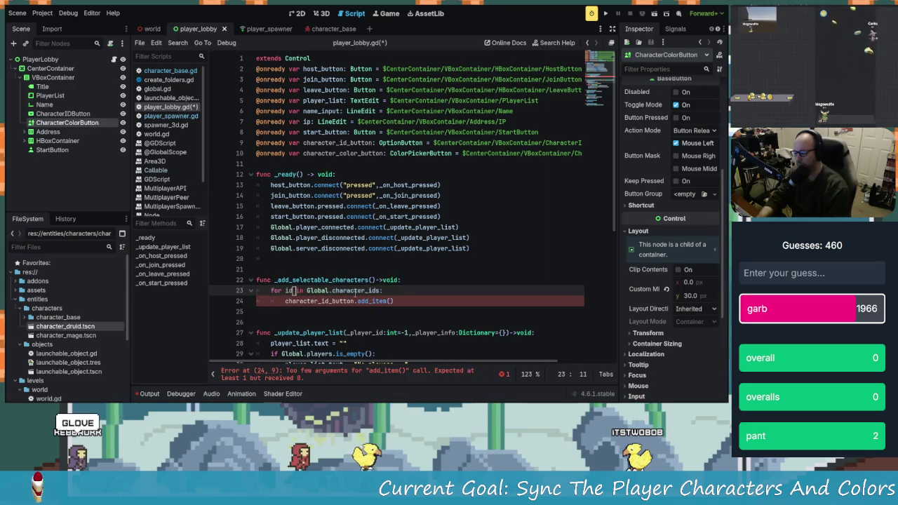
{"action": "type", "text": "id"}
{"action": "key", "text": "Down"}
{"action": "key", "text": "Down"}
{"action": "left_click", "coordinate": [294, 301]}
{"action": "left_click", "coordinate": [383, 301]}
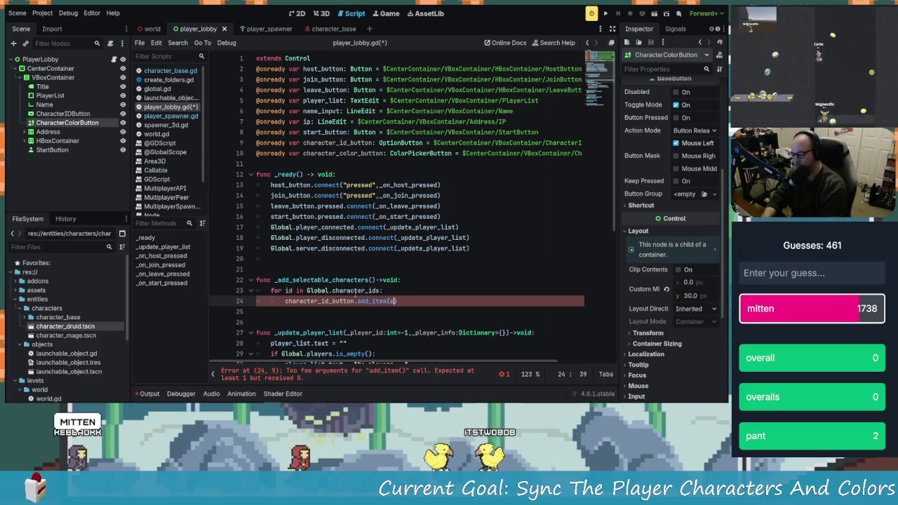
{"action": "key", "text": "BackSpace"}
{"action": "type", "text": "id"}
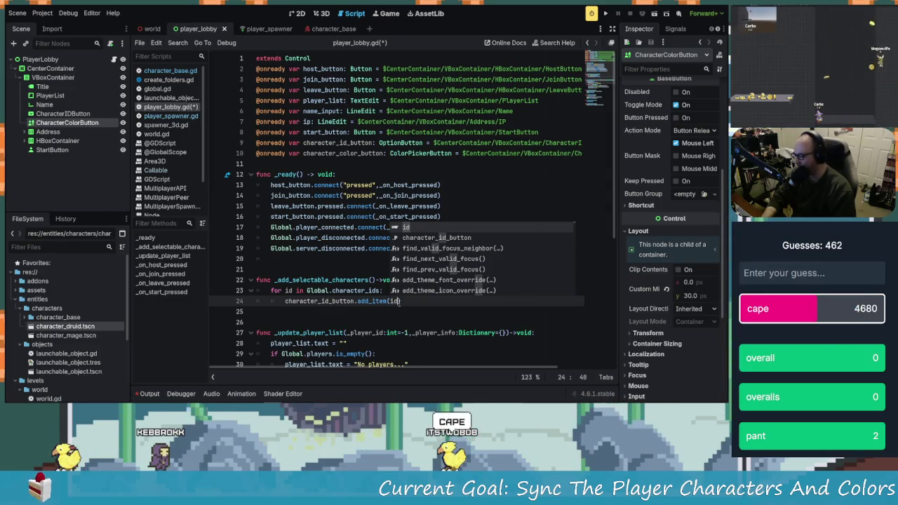
{"action": "left_click", "coordinate": [401, 300]}
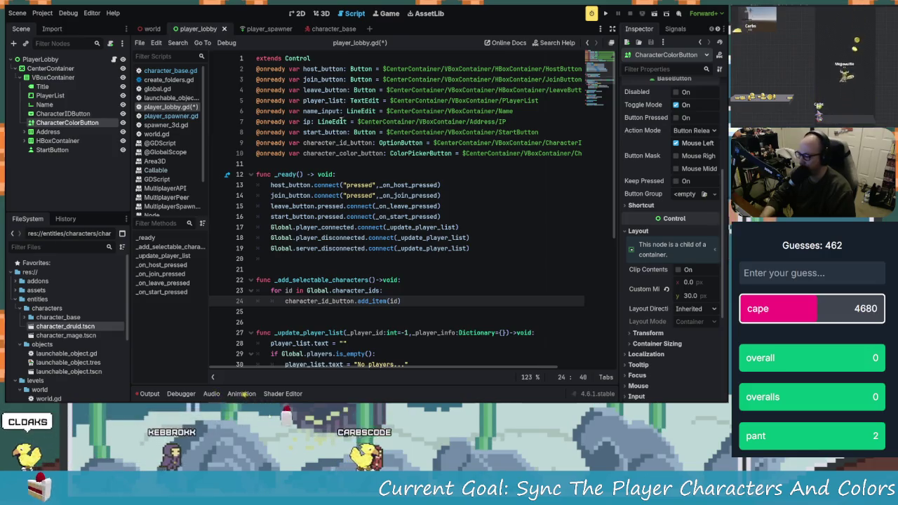
{"action": "key", "text": "alt+Tab"}
{"action": "left_click", "coordinate": [250, 168]}
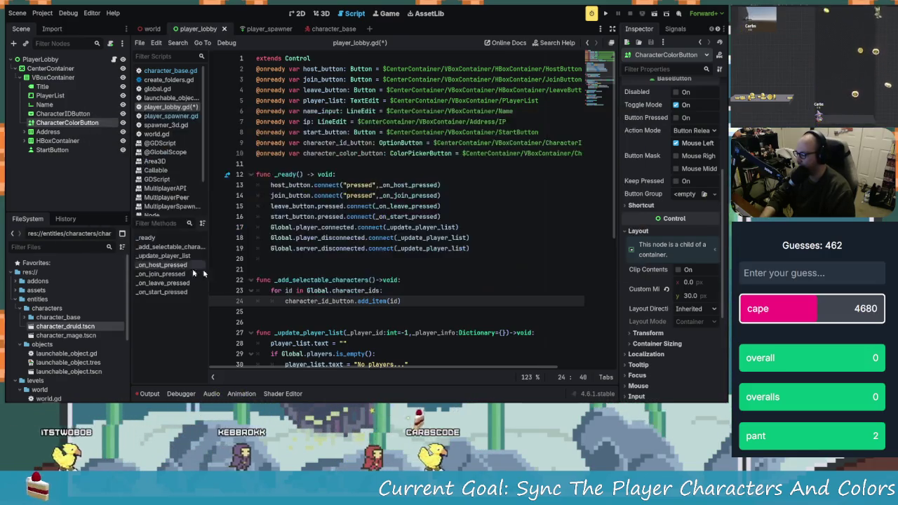
{"action": "left_click", "coordinate": [803, 273]}
{"action": "type", "text": "sle"}
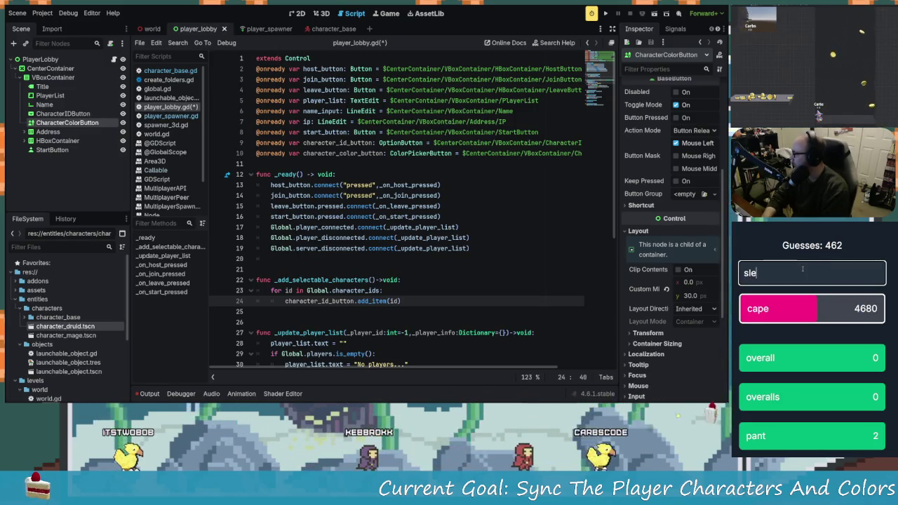
{"action": "key", "text": "Return"}
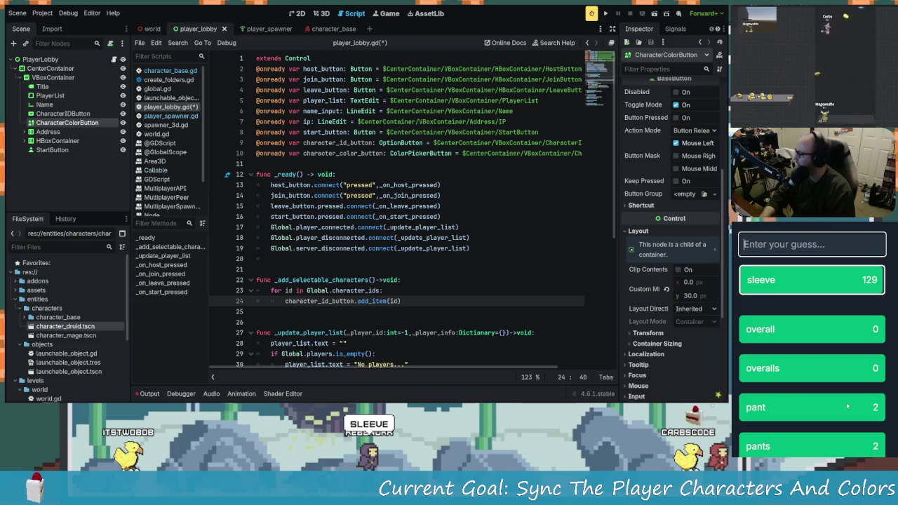
{"action": "scroll", "coordinate": [847, 406], "scroll_direction": "down", "scroll_amount": 1}
{"action": "scroll", "coordinate": [873, 399], "scroll_direction": "down", "scroll_amount": 1}
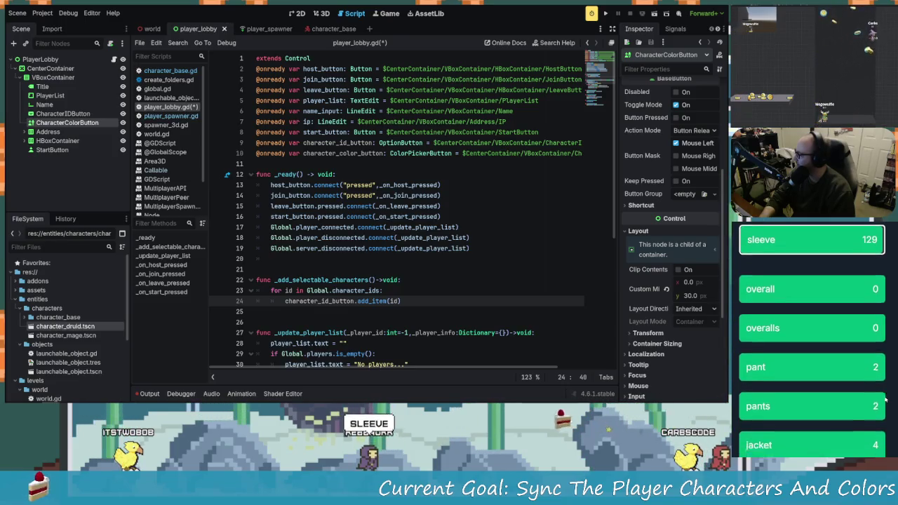
{"action": "scroll", "coordinate": [885, 399], "scroll_direction": "down", "scroll_amount": 1}
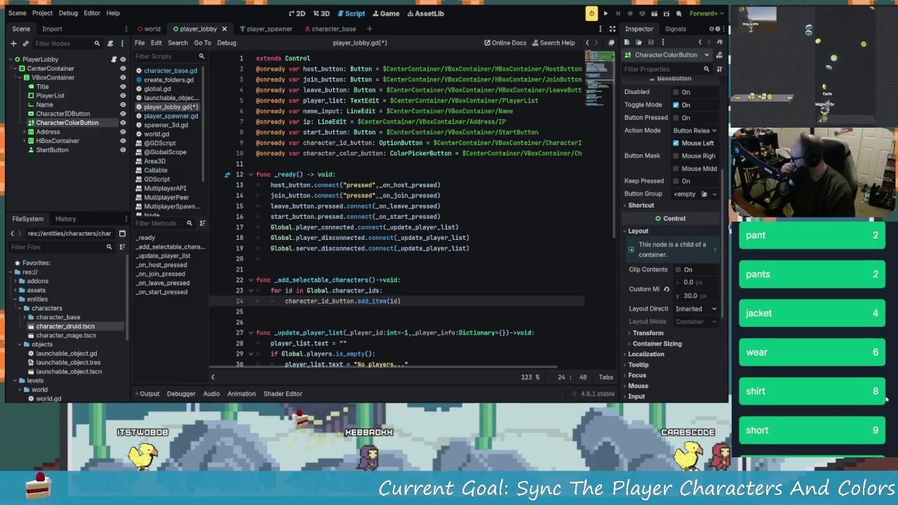
{"action": "scroll", "coordinate": [886, 399], "scroll_direction": "down", "scroll_amount": 2}
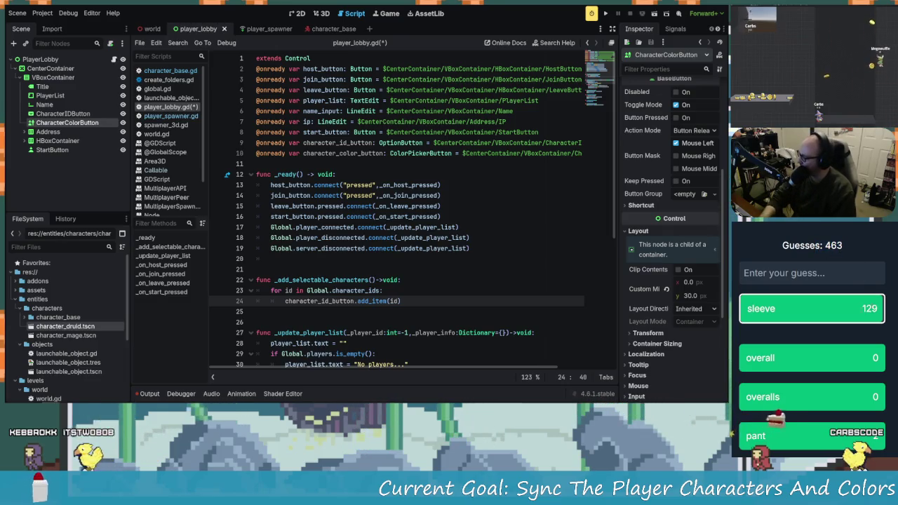
{"action": "left_click", "coordinate": [487, 249]}
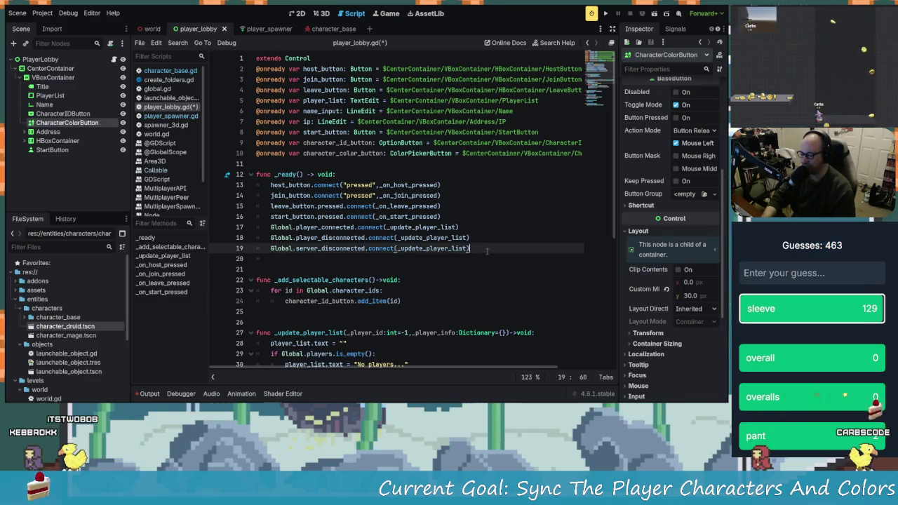
{"action": "left_click", "coordinate": [404, 300]}
{"action": "key", "text": "ctrl+s"}
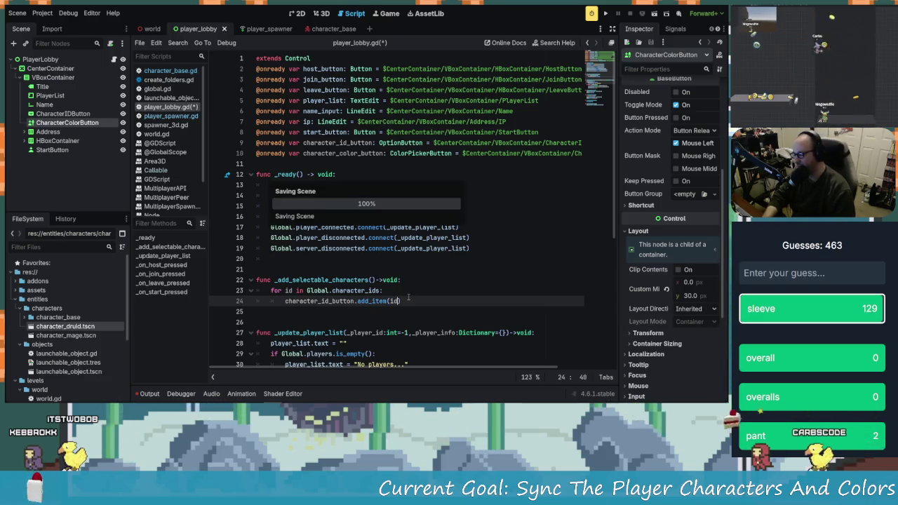
- Close the add_item call's parenthesis and review _ready and the character loop in the script
{"action": "type", "text": ")"}
{"action": "scroll", "coordinate": [357, 284], "scroll_direction": "down", "scroll_amount": 2}
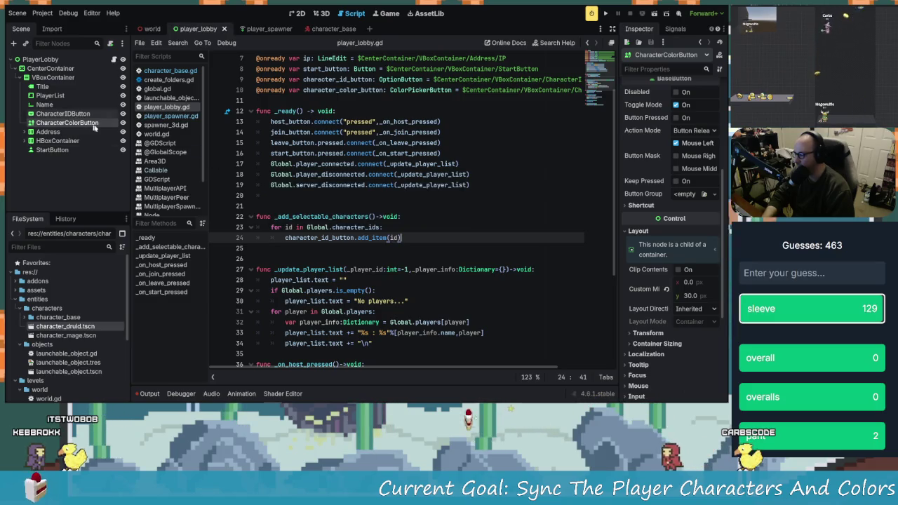
{"action": "scroll", "coordinate": [426, 247], "scroll_direction": "down", "scroll_amount": 2}
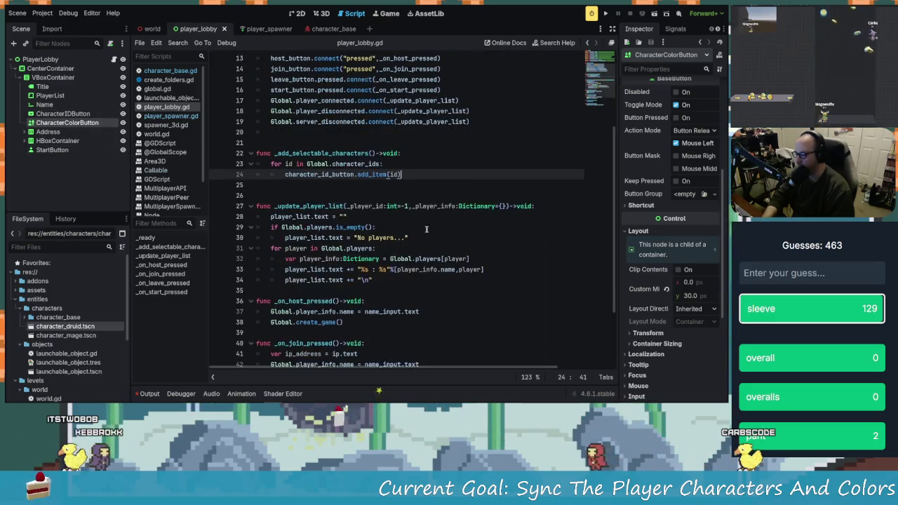
{"action": "scroll", "coordinate": [485, 187], "scroll_direction": "up", "scroll_amount": 2}
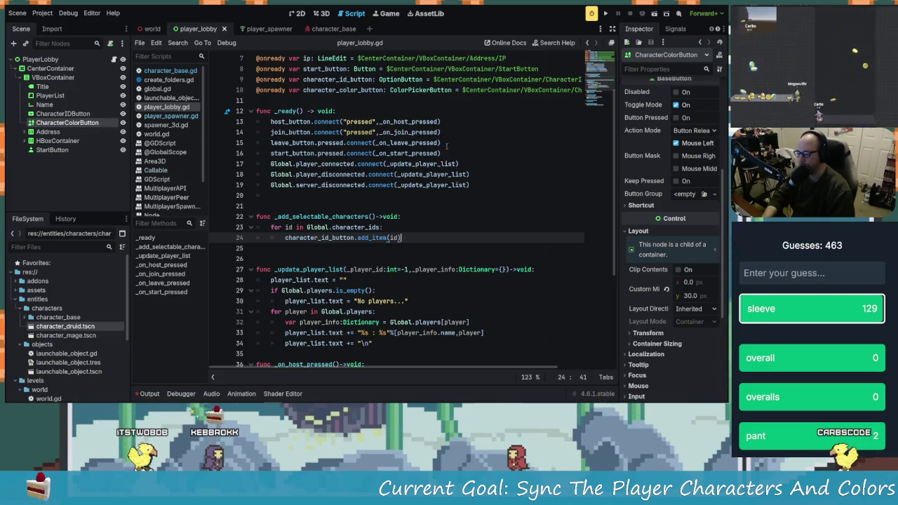
{"action": "left_click", "coordinate": [486, 183]}
{"action": "scroll", "coordinate": [480, 197], "scroll_direction": "down", "scroll_amount": 4}
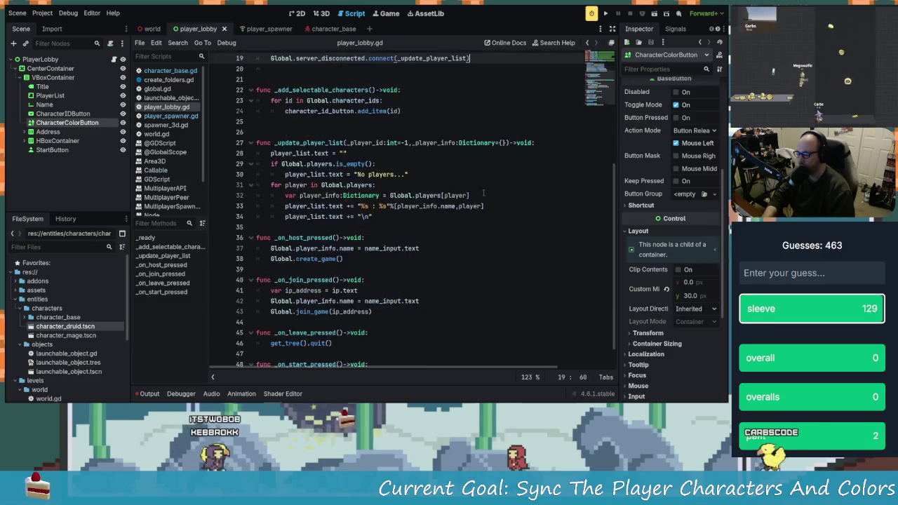
{"action": "scroll", "coordinate": [475, 205], "scroll_direction": "down", "scroll_amount": 1}
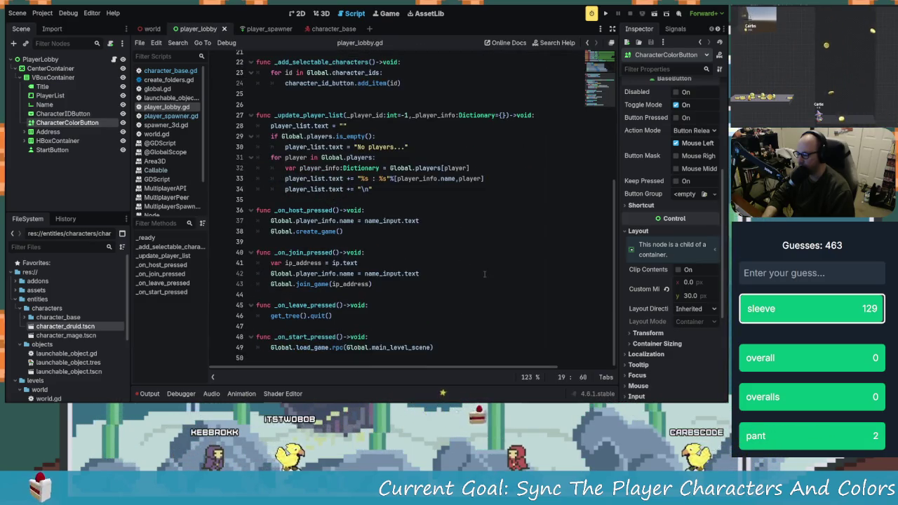
{"action": "scroll", "coordinate": [482, 273], "scroll_direction": "up", "scroll_amount": 2}
{"action": "scroll", "coordinate": [482, 272], "scroll_direction": "up", "scroll_amount": 1}
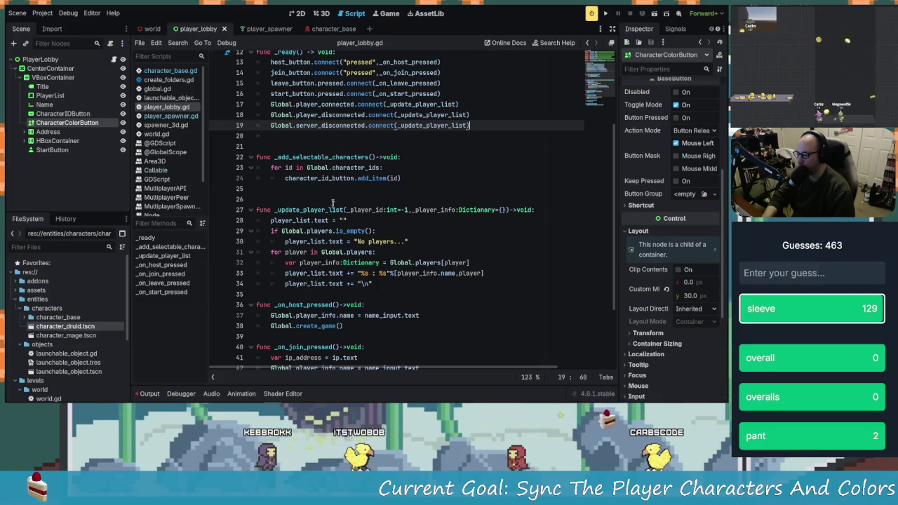
{"action": "left_click", "coordinate": [329, 196]}
{"action": "key", "text": "Down"}
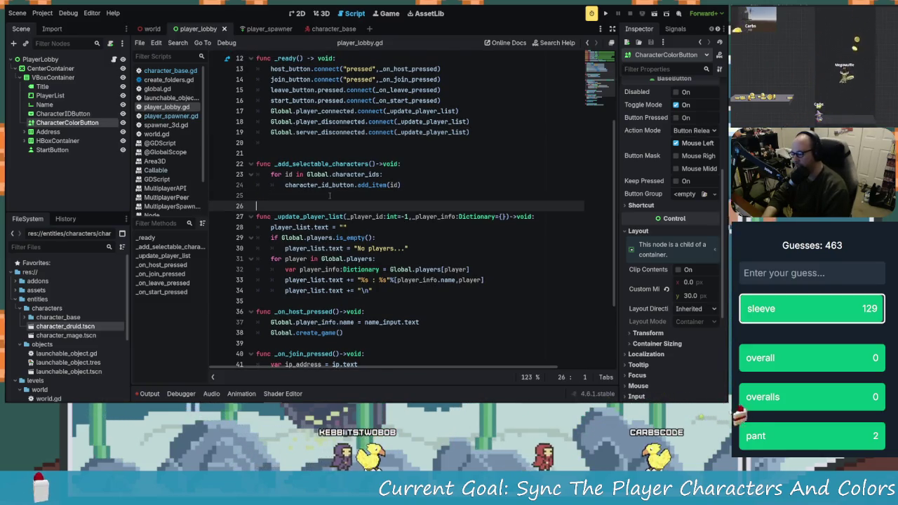
- Declare func _on_character_selected()->void: on a new line below the character loop
{"action": "key", "text": "Up"}
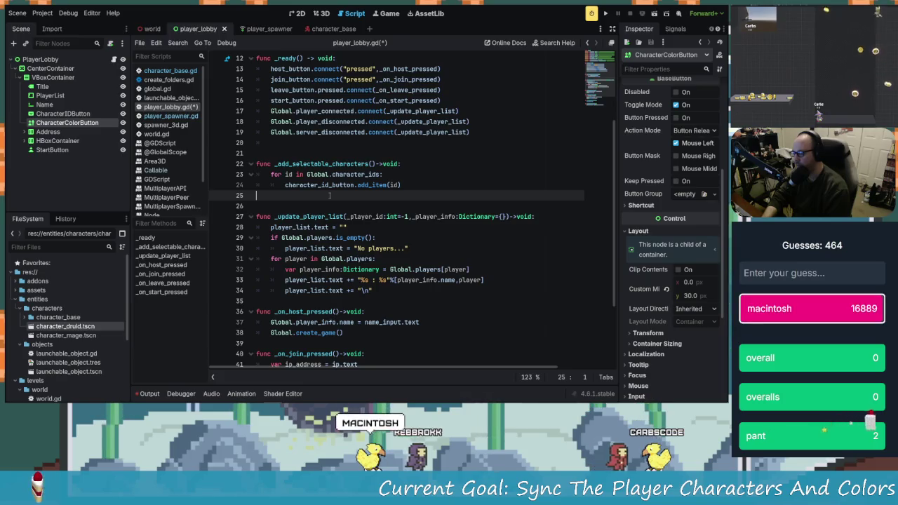
{"action": "key", "text": "Return"}
{"action": "type", "text": "fujn"}
{"action": "type", "text": "c "}
{"action": "type", "text": "nc _on"}
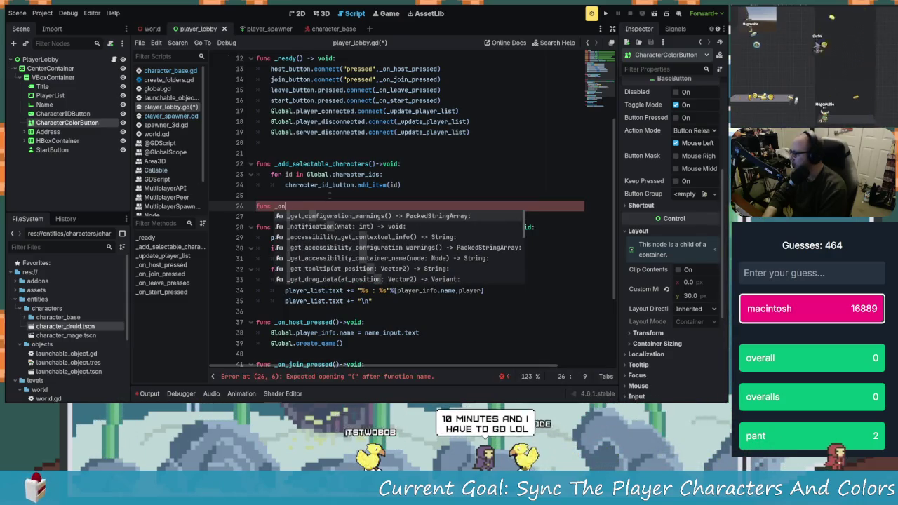
{"action": "type", "text": "_C"}
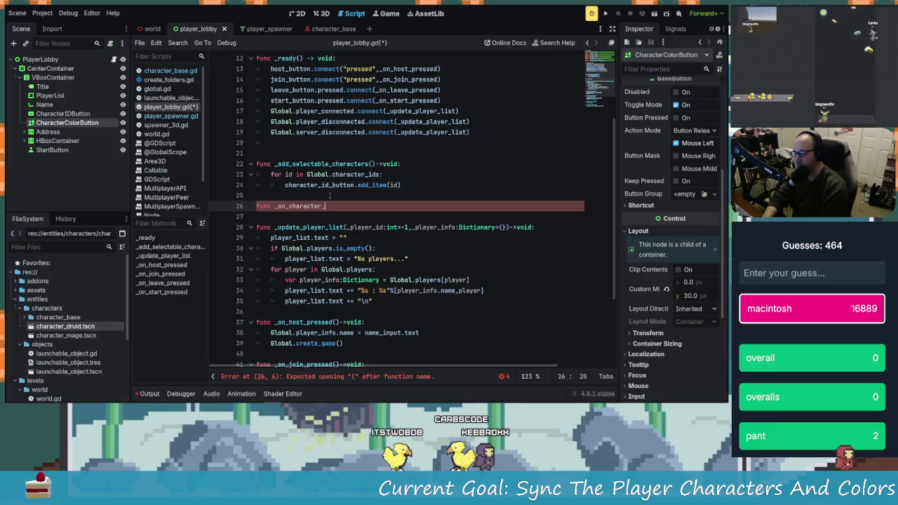
{"action": "type", "text": "ted"}
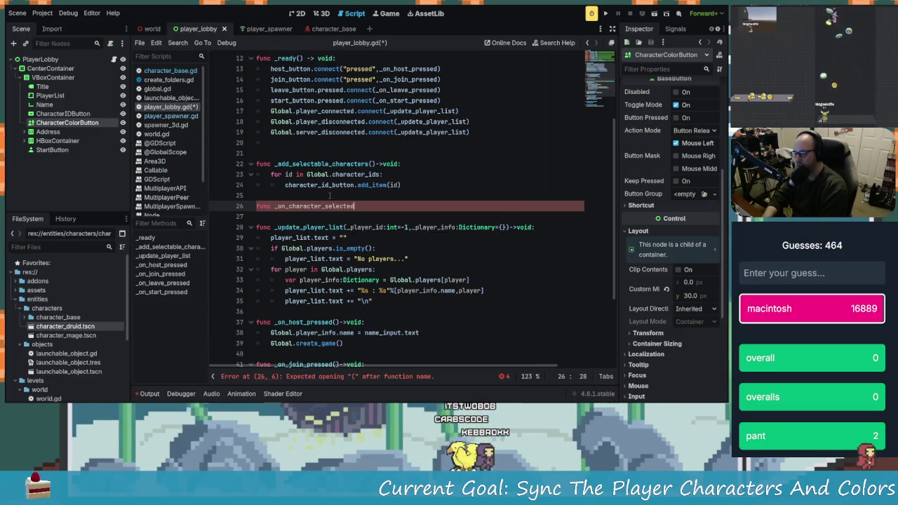
{"action": "type", "text": "()-"}
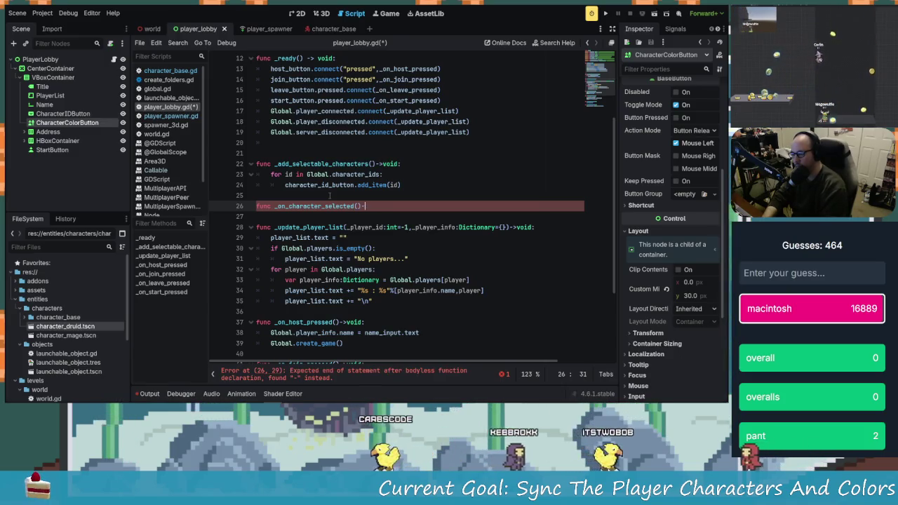
{"action": "type", "text": "->"}
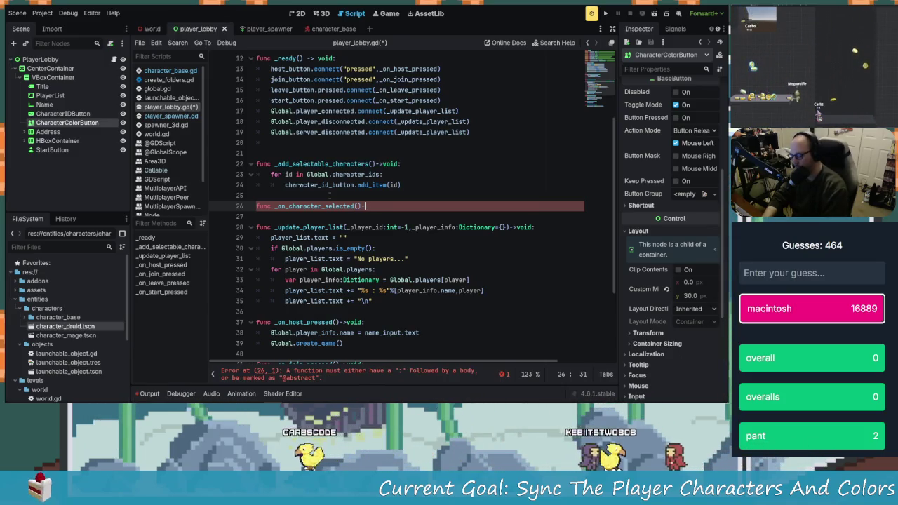
{"action": "type", "text": "void:"}
{"action": "key", "text": "Return"}
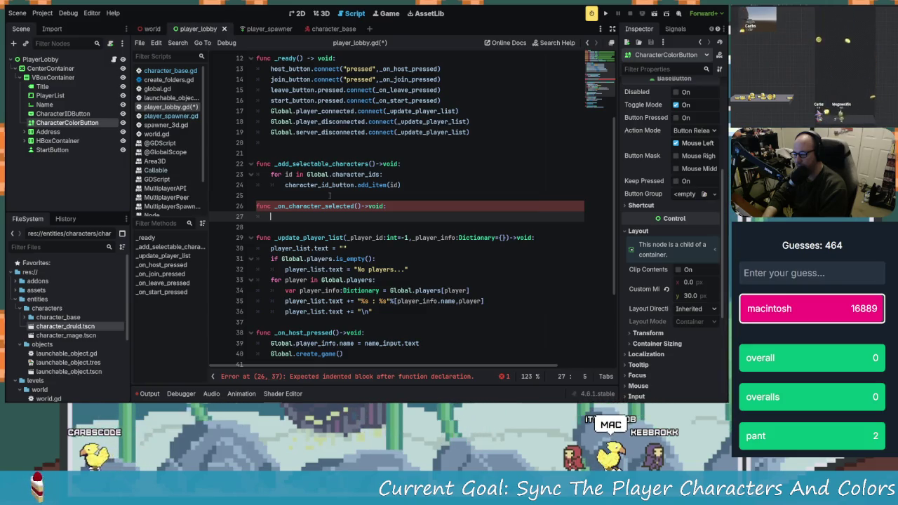
- Begin the _on_character_selected body with Global.player_info
{"action": "key", "text": "Up"}
{"action": "key", "text": "Right"}
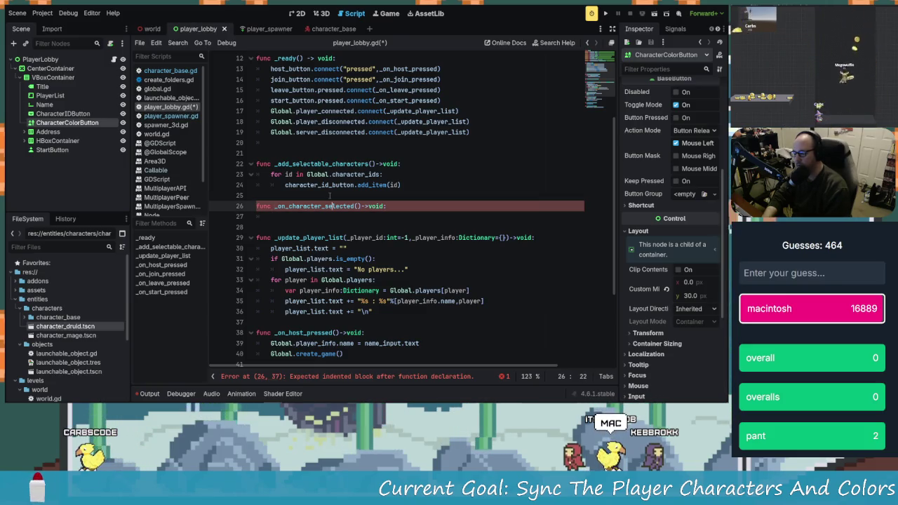
{"action": "key", "text": "Down"}
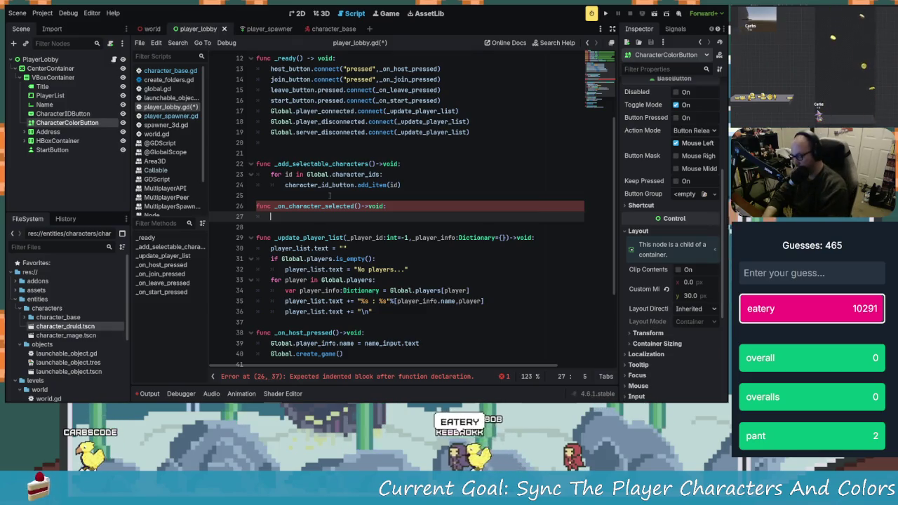
{"action": "key", "text": "BackSpace"}
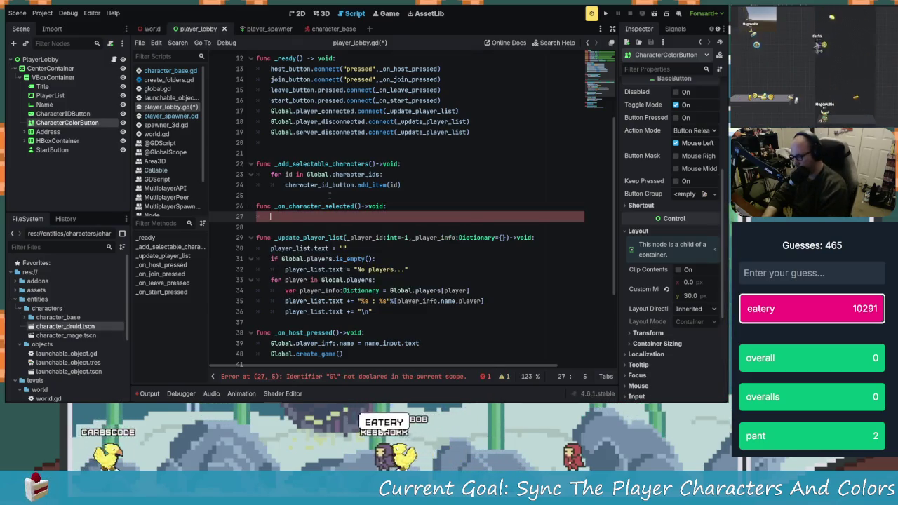
{"action": "scroll", "coordinate": [330, 196], "scroll_direction": "down", "scroll_amount": 2}
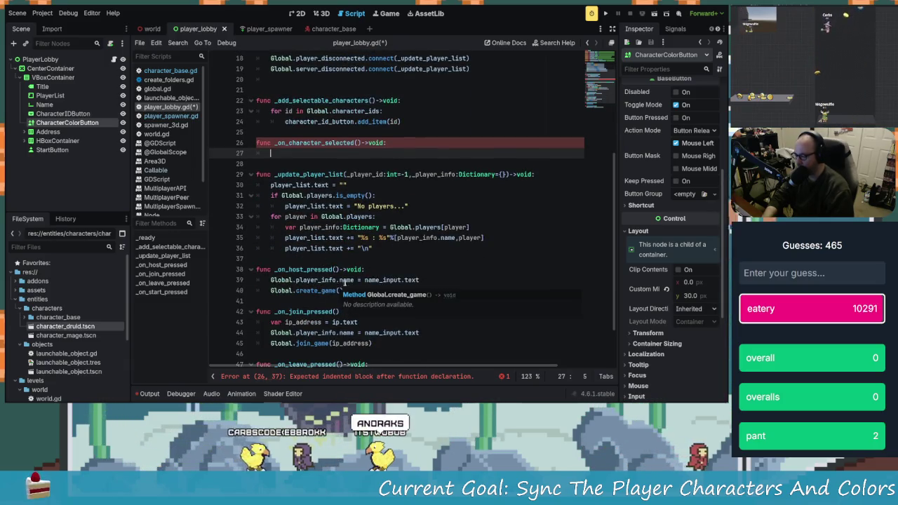
{"action": "scroll", "coordinate": [351, 280], "scroll_direction": "down", "scroll_amount": 2}
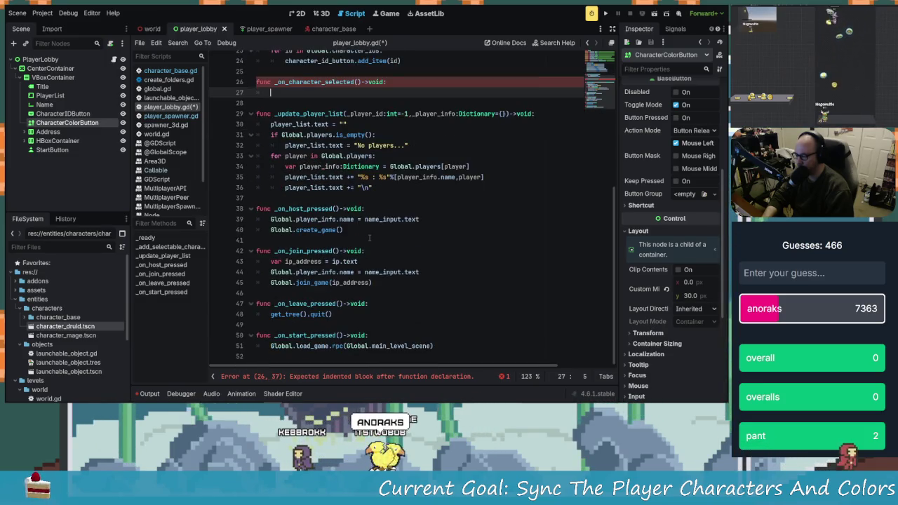
{"action": "type", "text": "Glob"}
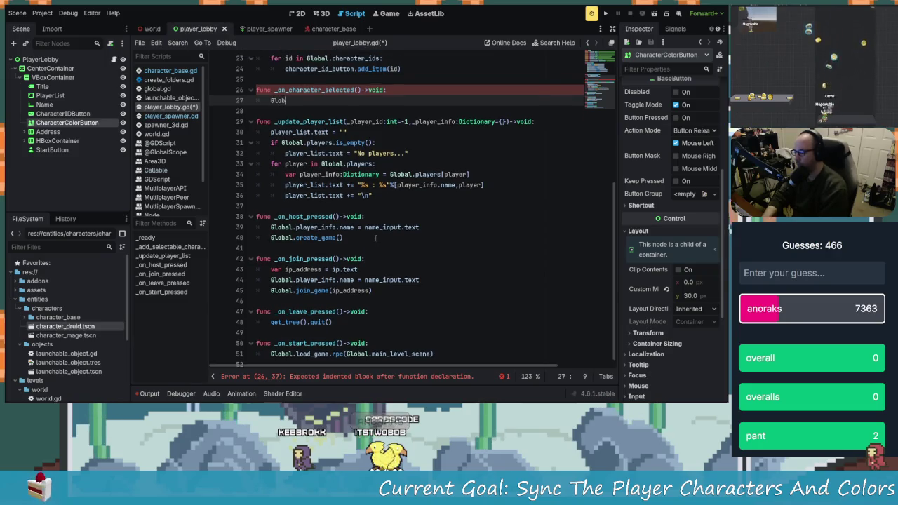
{"action": "type", "text": "al.player_info."}
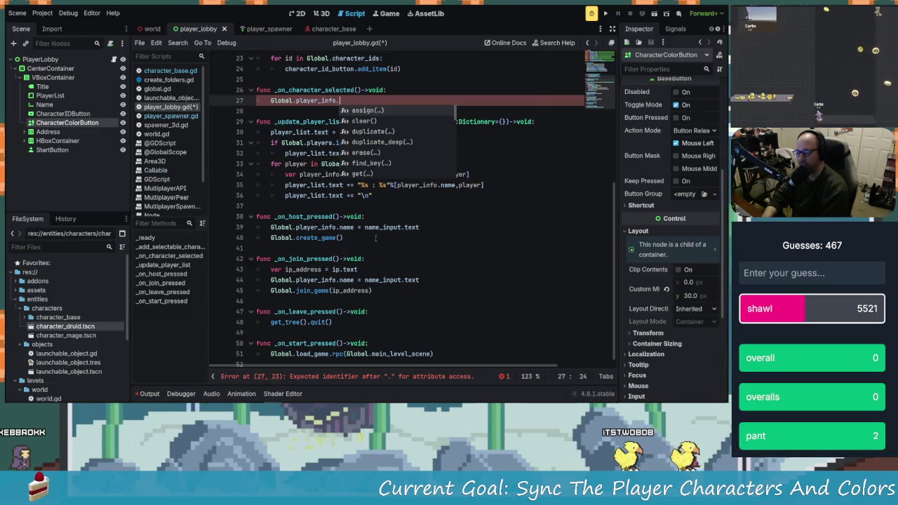
- Check player_info's character_id and color keys in global.gd, then type character_id = in player_lobby.gd
{"action": "type", "text": "p"}
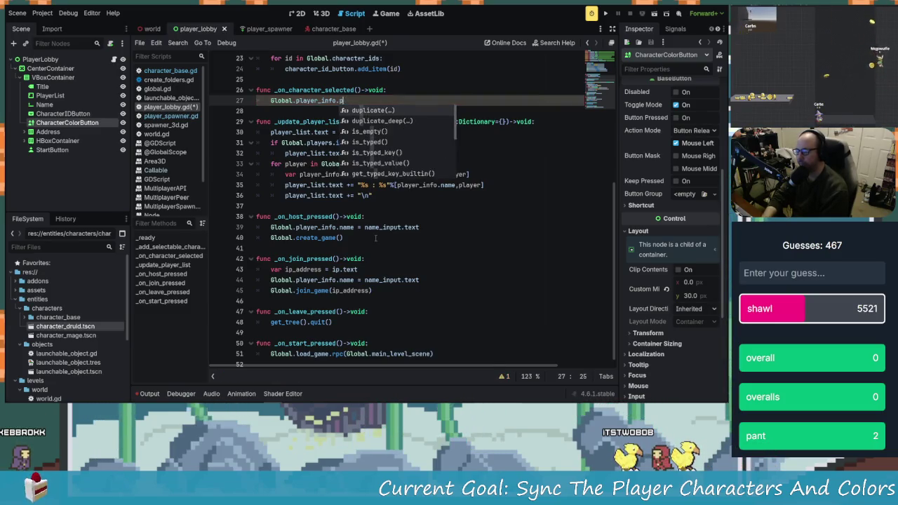
{"action": "key", "text": "BackSpace"}
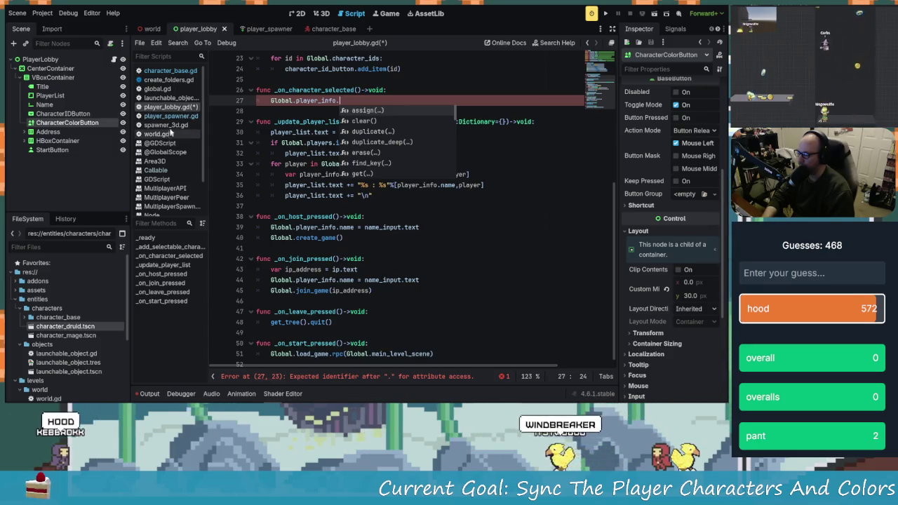
{"action": "left_click", "coordinate": [171, 89]}
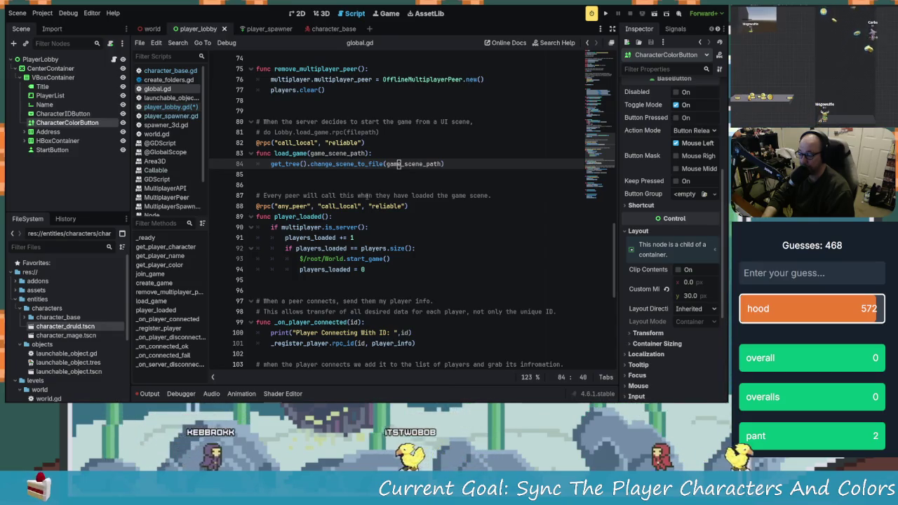
{"action": "scroll", "coordinate": [403, 251], "scroll_direction": "up", "scroll_amount": 7}
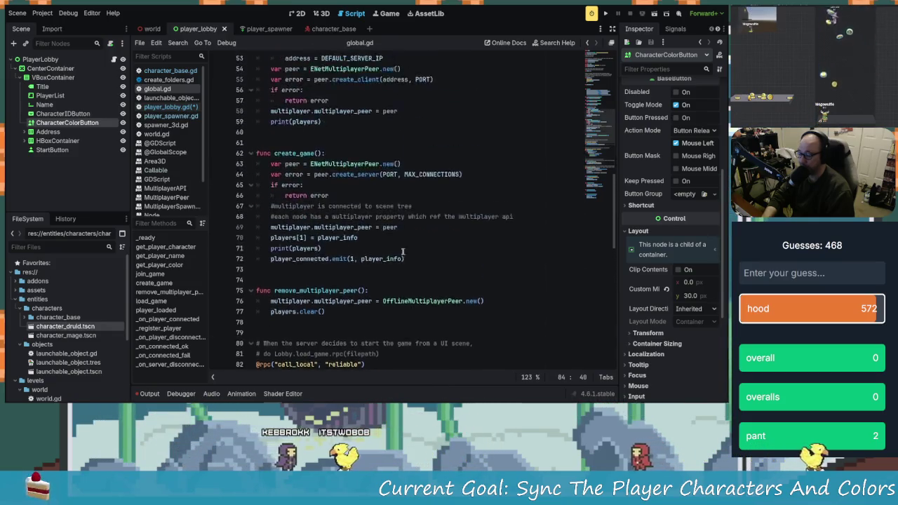
{"action": "scroll", "coordinate": [402, 251], "scroll_direction": "up", "scroll_amount": 6}
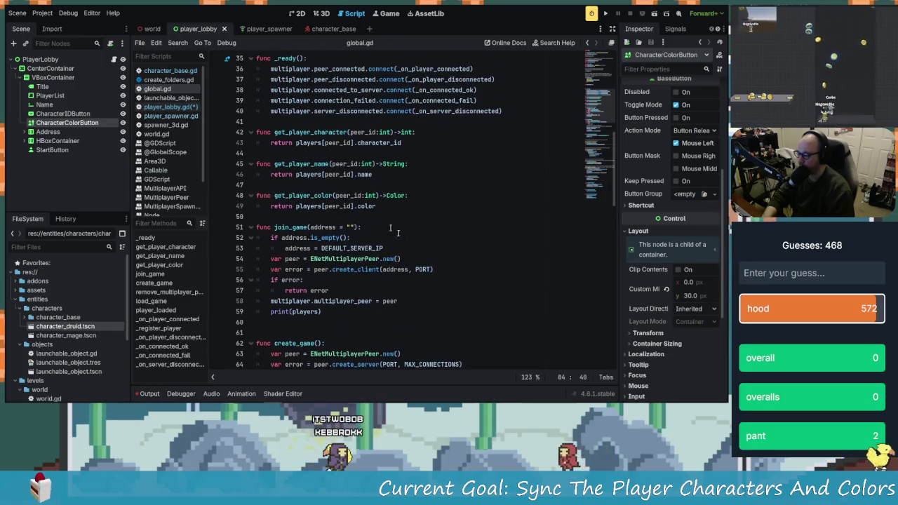
{"action": "scroll", "coordinate": [402, 291], "scroll_direction": "up", "scroll_amount": 1}
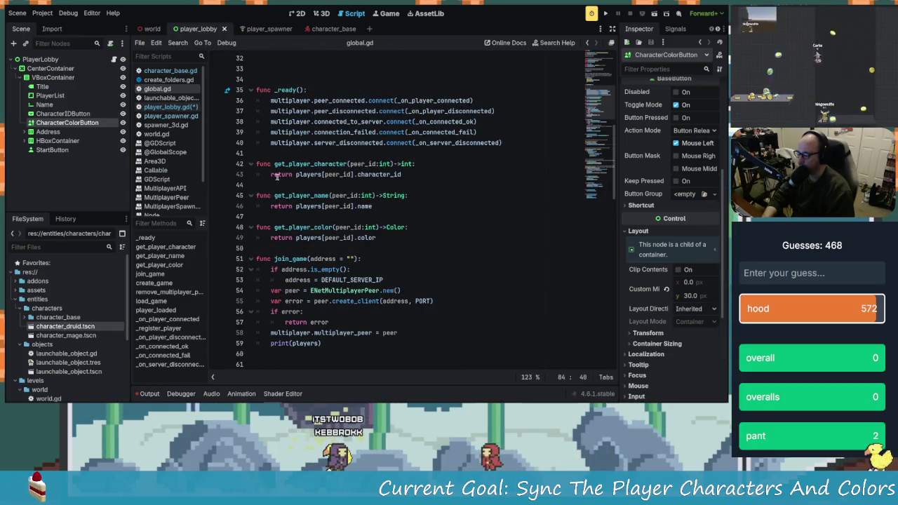
{"action": "scroll", "coordinate": [390, 255], "scroll_direction": "up", "scroll_amount": 3}
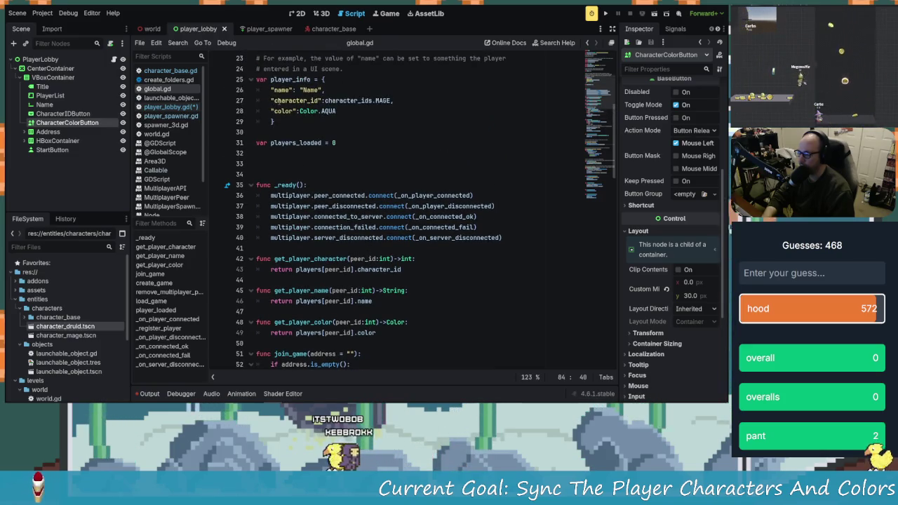
{"action": "left_click_drag", "start_coordinate": [275, 100], "coordinate": [319, 111]}
{"action": "left_click", "coordinate": [319, 111]}
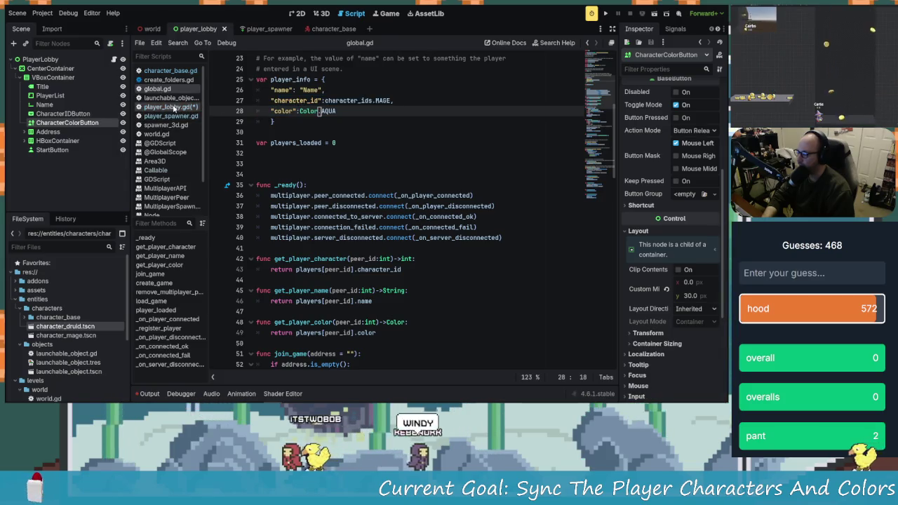
{"action": "left_click", "coordinate": [174, 107]}
{"action": "type", "text": "cha"}
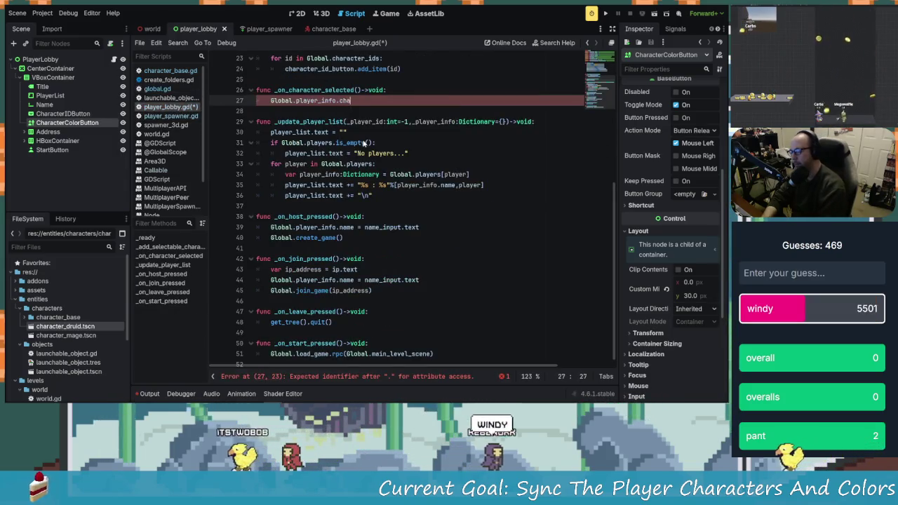
{"action": "type", "text": "racter_"}
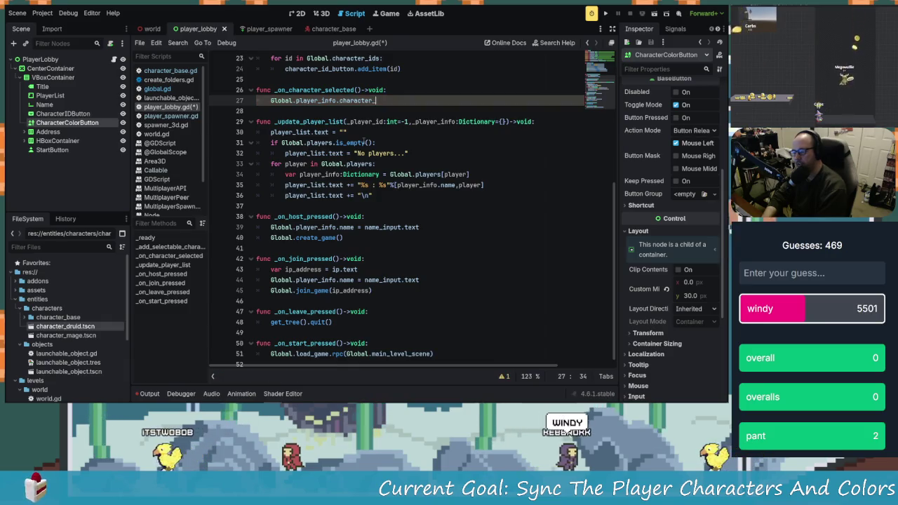
{"action": "type", "text": "id ="}
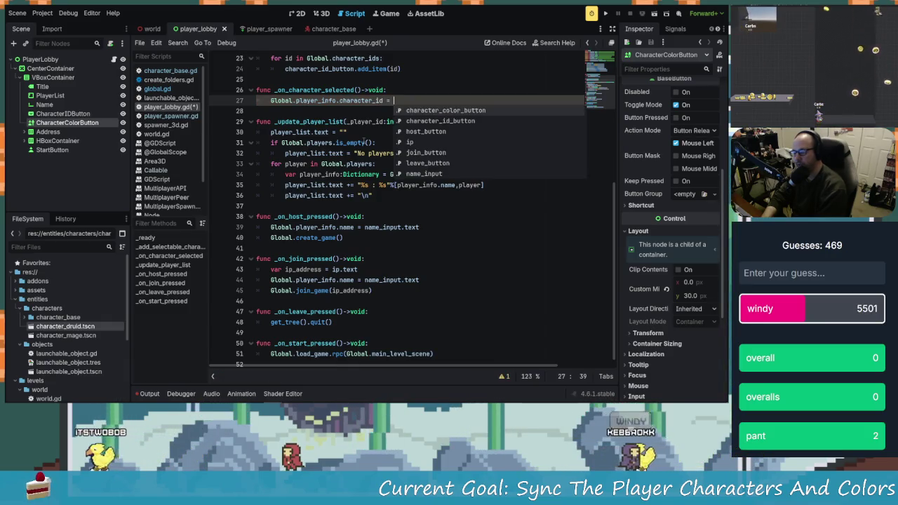
- Put the caret inside the empty parentheses of the _on_character_selected signature
{"action": "scroll", "coordinate": [368, 147], "scroll_direction": "up", "scroll_amount": 3}
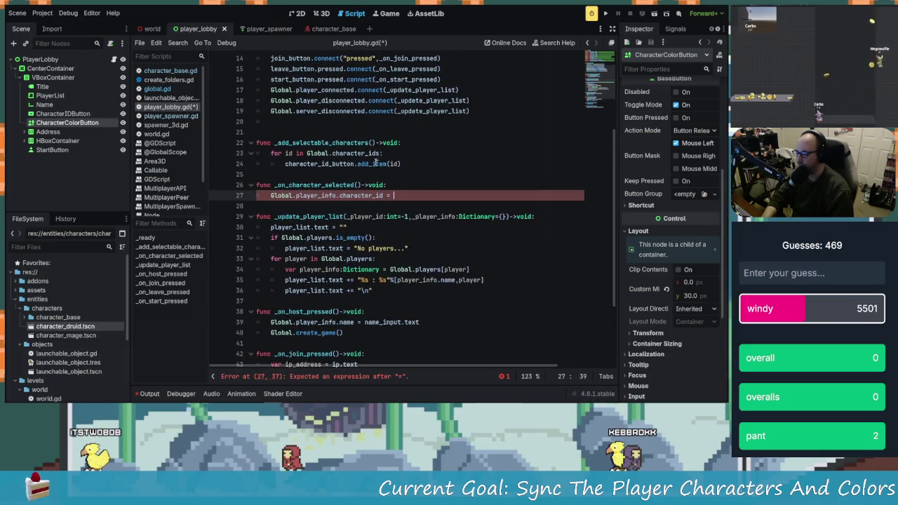
{"action": "scroll", "coordinate": [425, 211], "scroll_direction": "up", "scroll_amount": 1}
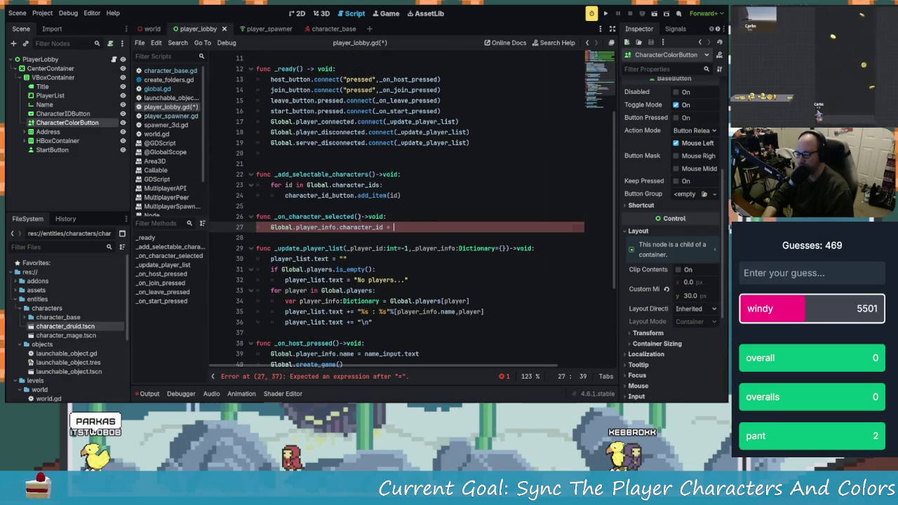
{"action": "left_click", "coordinate": [357, 216]}
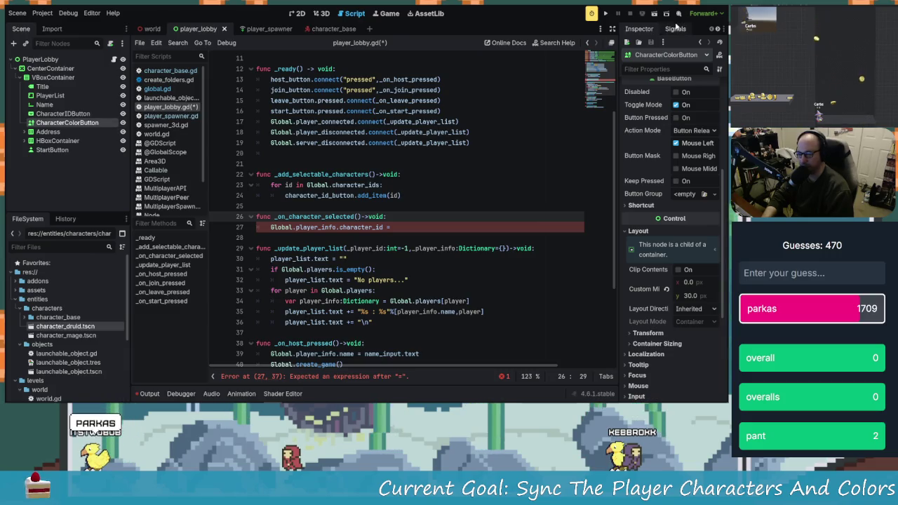
- Add an index:int parameter, assign index to character_id, and start declaring _on_color_selected
{"action": "left_click", "coordinate": [675, 29]}
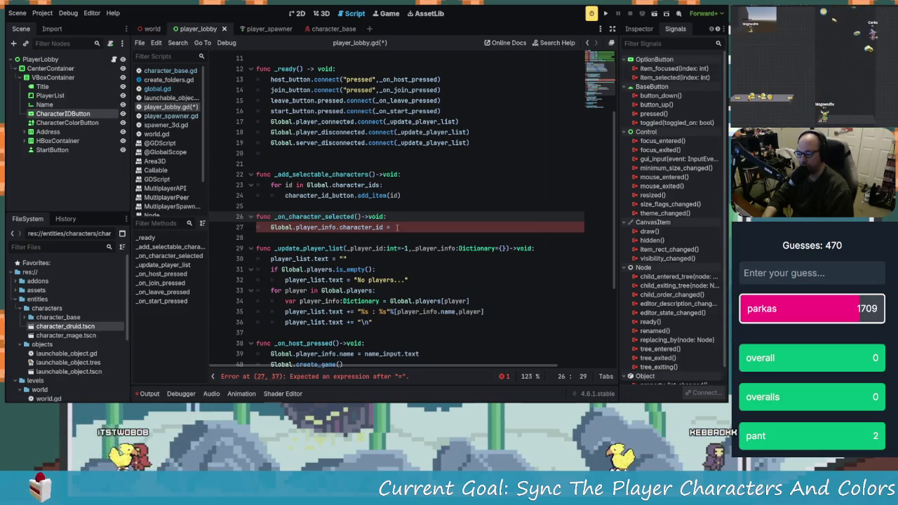
{"action": "left_click", "coordinate": [397, 228]}
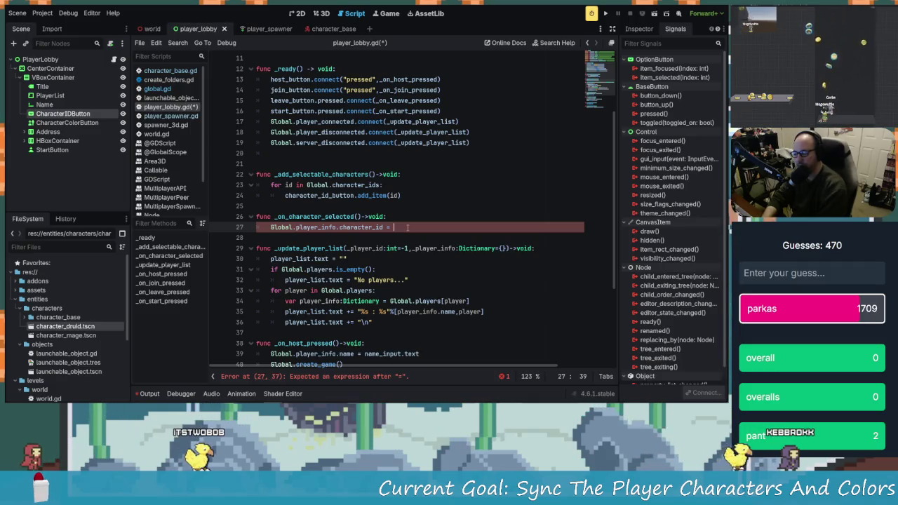
{"action": "key", "text": "Up"}
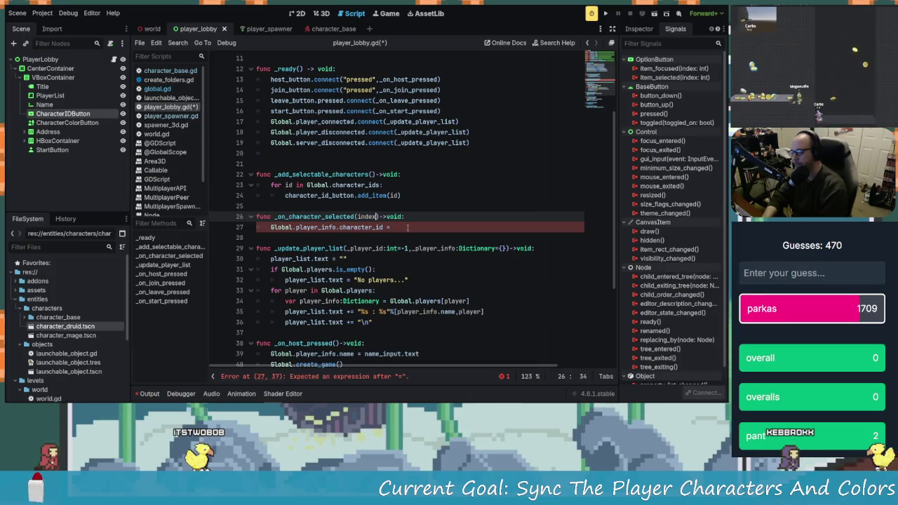
{"action": "type", "text": ":int"}
{"action": "left_click", "coordinate": [406, 227]}
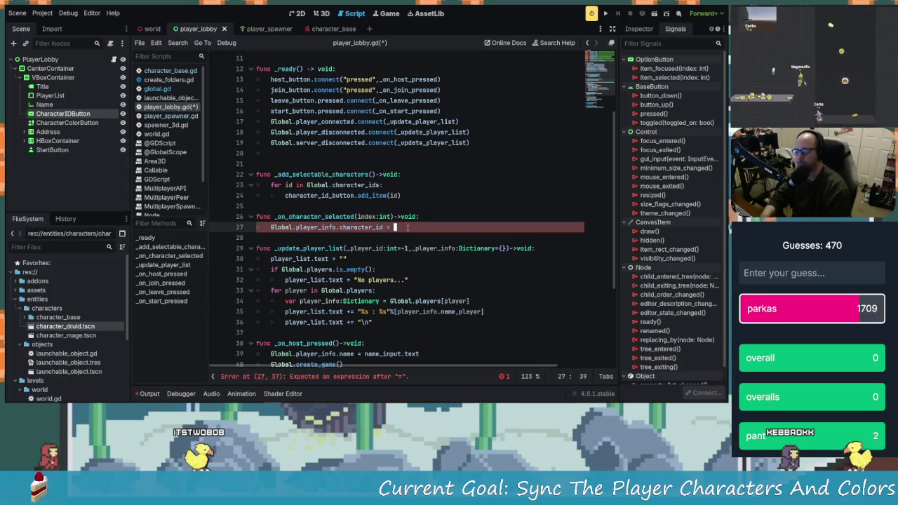
{"action": "type", "text": "in"}
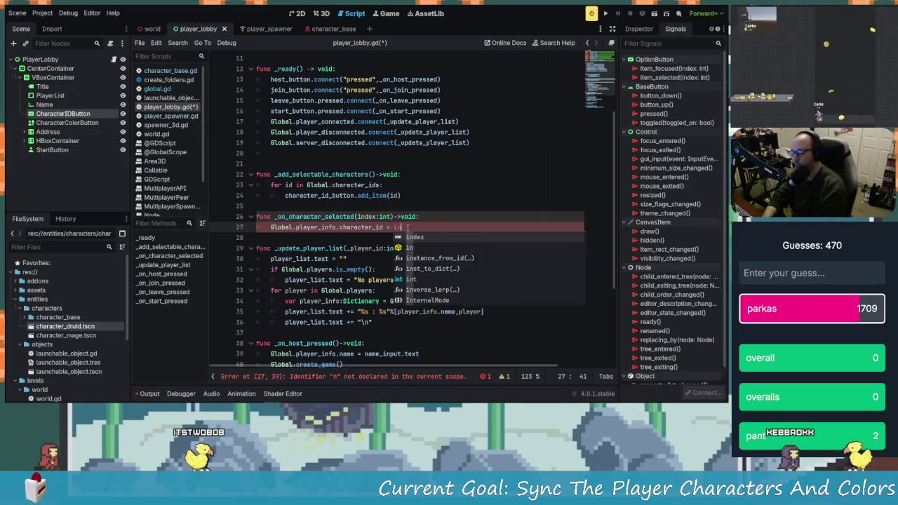
{"action": "type", "text": "dex"}
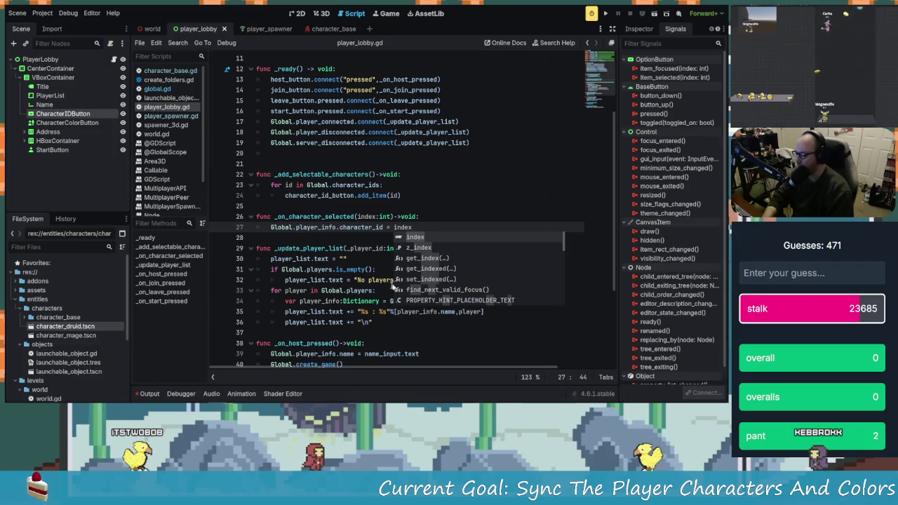
{"action": "key", "text": "Escape"}
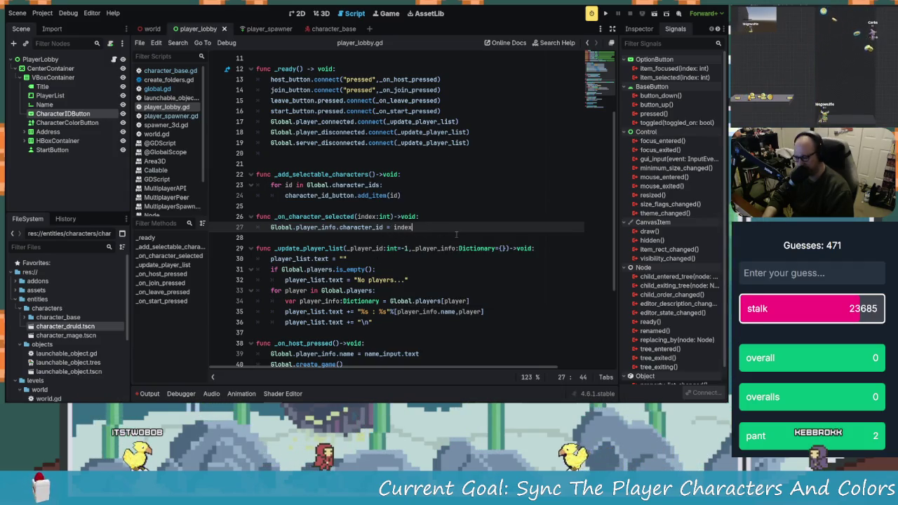
{"action": "key", "text": "Return"}
{"action": "key", "text": "Return"}
{"action": "type", "text": "fu"}
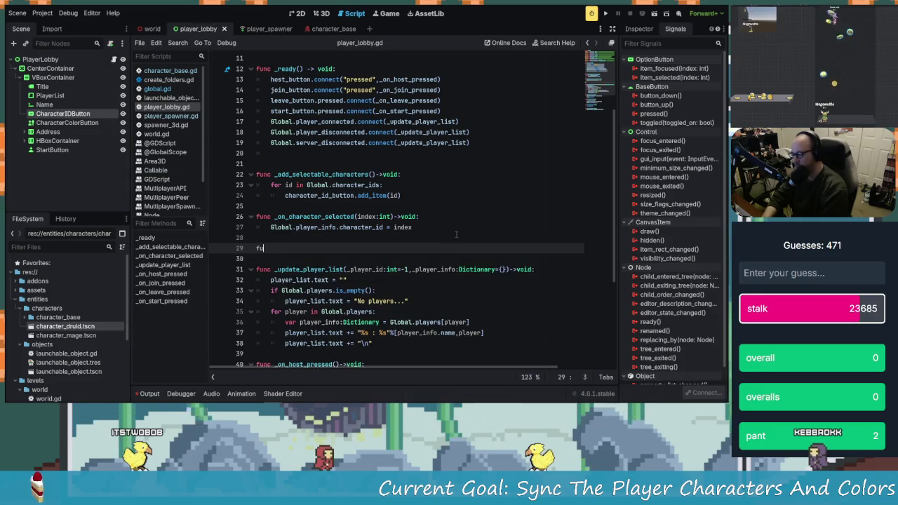
{"action": "type", "text": "nc _on"}
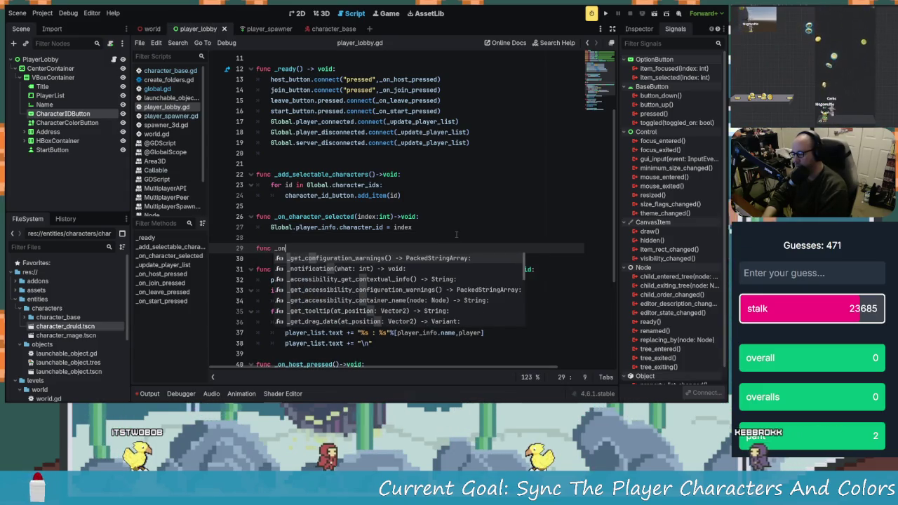
{"action": "type", "text": "_color_s"}
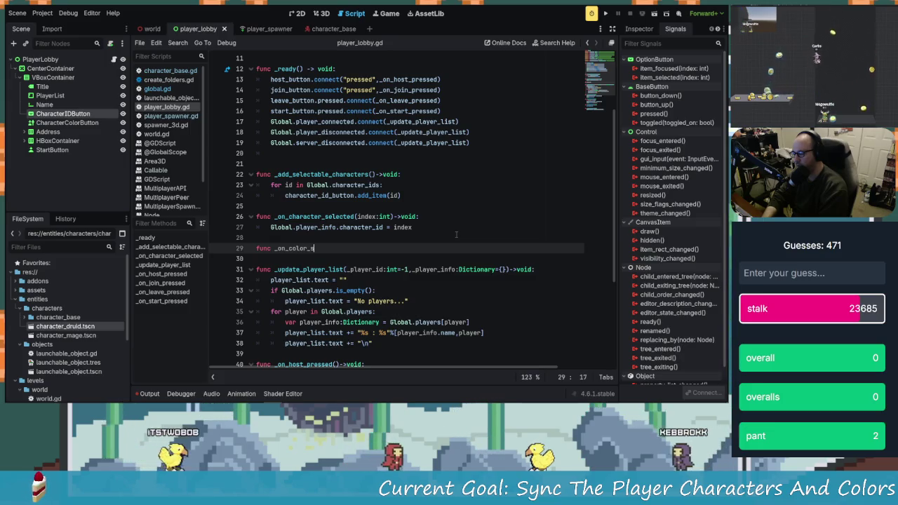
{"action": "type", "text": "elected(color:col"}
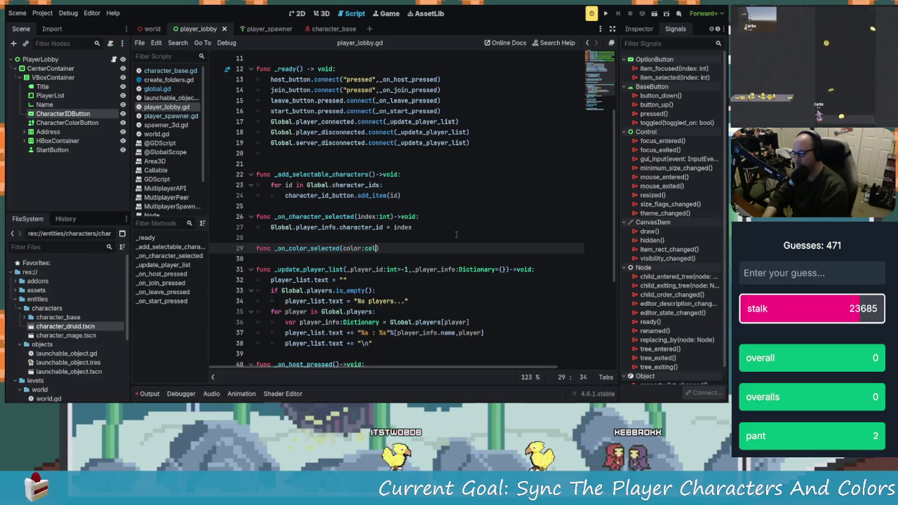
{"action": "type", "text": "o"}
- Finish the _on_color_selected(color:Color) declaration and open an empty body line above pass
{"action": "key", "text": "Return"}
{"action": "type", "text": ")"}
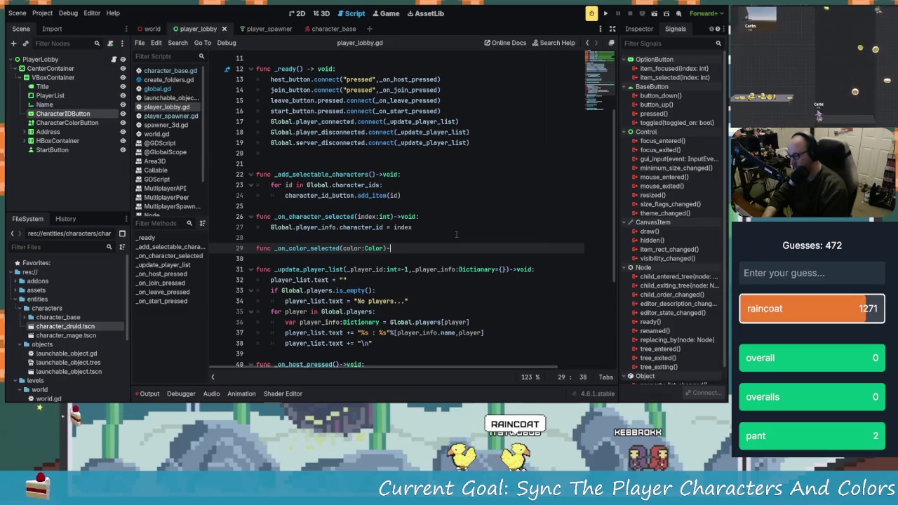
{"action": "type", "text": ":"}
{"action": "key", "text": "Return"}
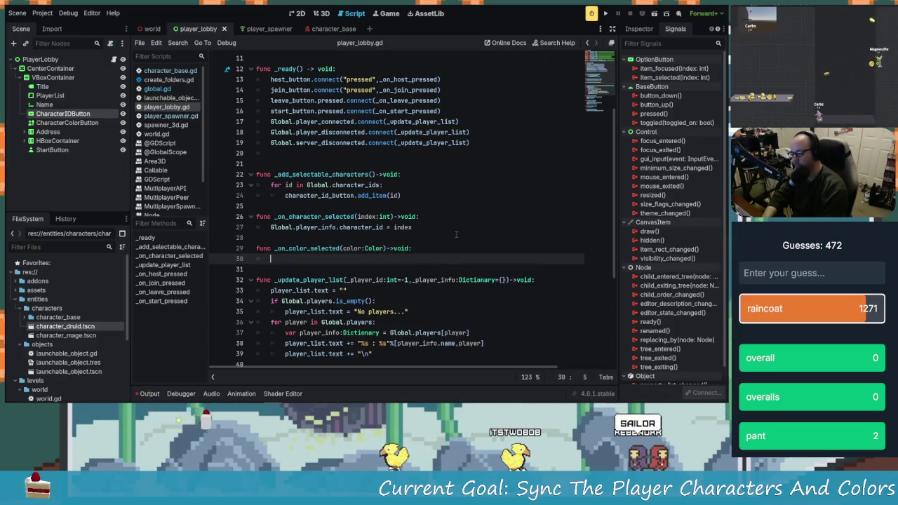
{"action": "type", "text": "pass"}
{"action": "key", "text": "Left"}
{"action": "key", "text": "Left"}
{"action": "key", "text": "Left"}
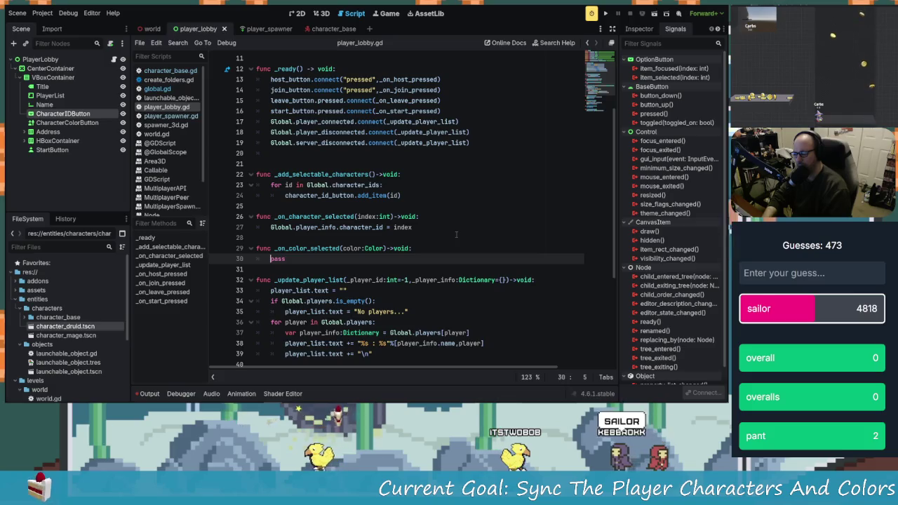
{"action": "key", "text": "Return"}
{"action": "key", "text": "Right"}
{"action": "key", "text": "Right"}
{"action": "key", "text": "Right"}
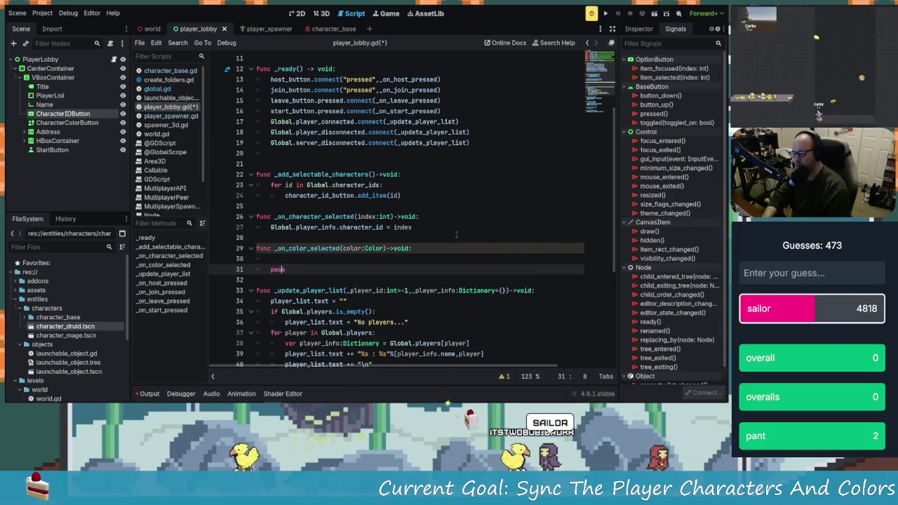
{"action": "key", "text": "Up"}
- Write Global.player_info.color = color in the body, delete the leftover pass, and save
{"action": "type", "text": ";.pla"}
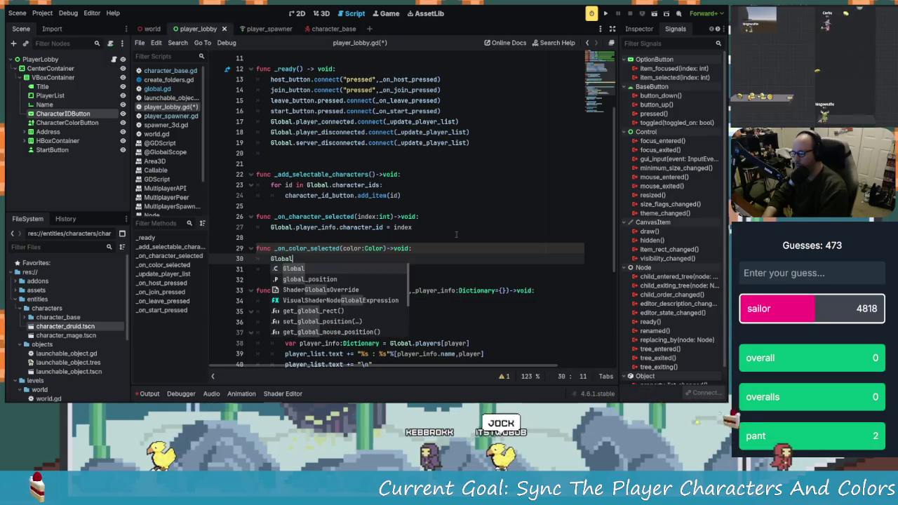
{"action": "type", "text": "yer"}
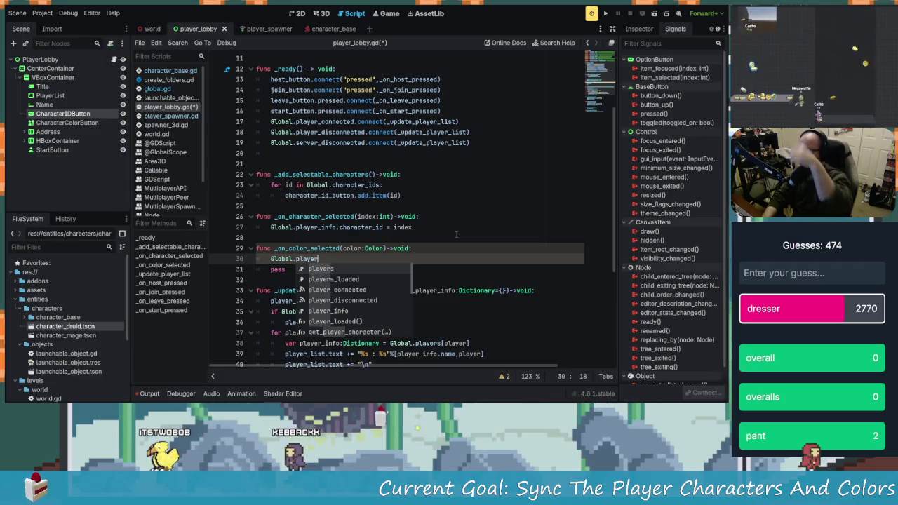
{"action": "key", "text": "BackSpace"}
{"action": "key", "text": "BackSpace"}
{"action": "key", "text": "BackSpace"}
{"action": "key", "text": "BackSpace"}
{"action": "key", "text": "BackSpace"}
{"action": "key", "text": "BackSpace"}
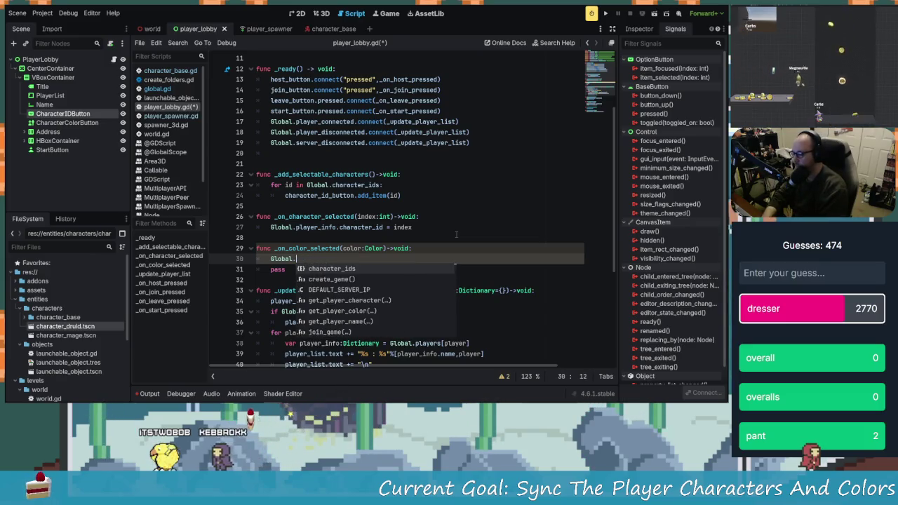
{"action": "type", "text": "pla"}
{"action": "key", "text": "Down"}
{"action": "key", "text": "Down"}
{"action": "key", "text": "Down"}
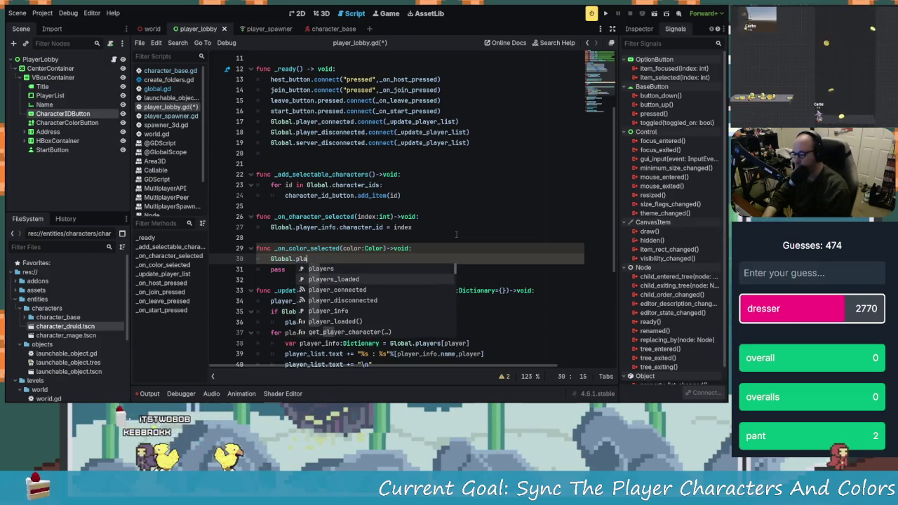
{"action": "key", "text": "Return"}
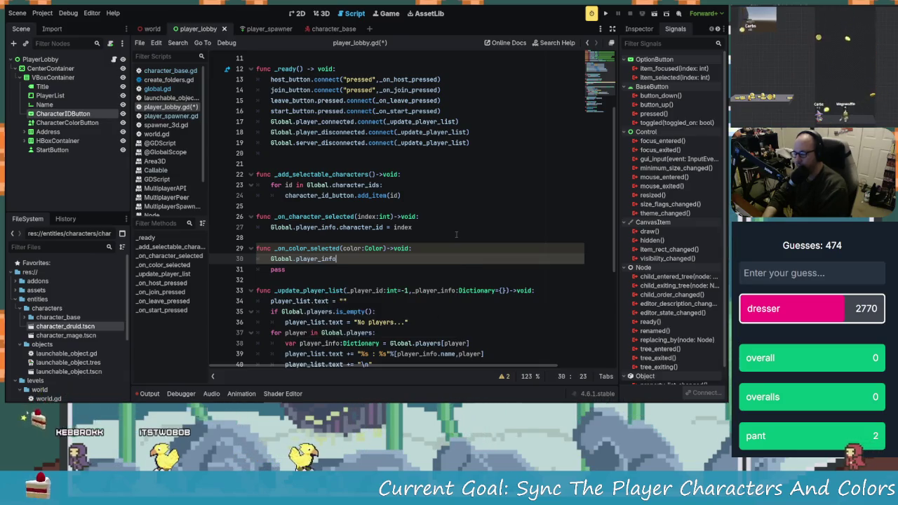
{"action": "type", "text": ".color = color"}
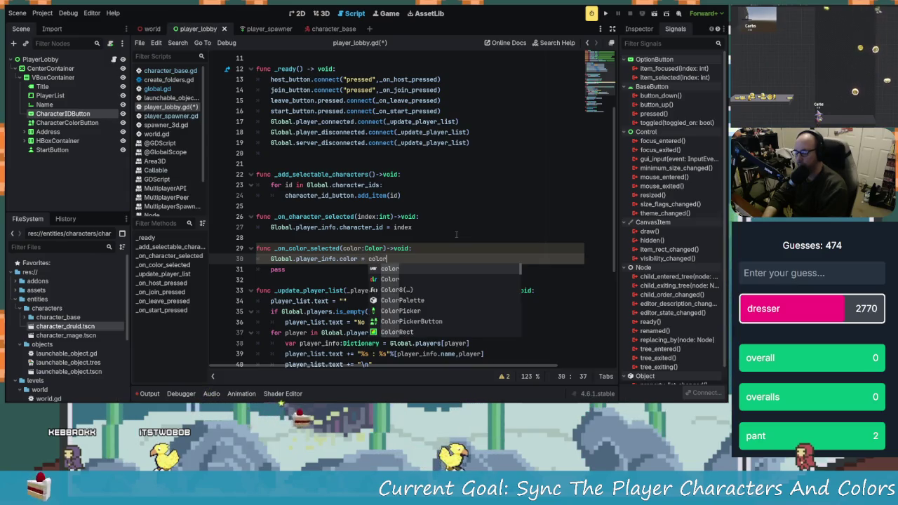
{"action": "left_click", "coordinate": [293, 265]}
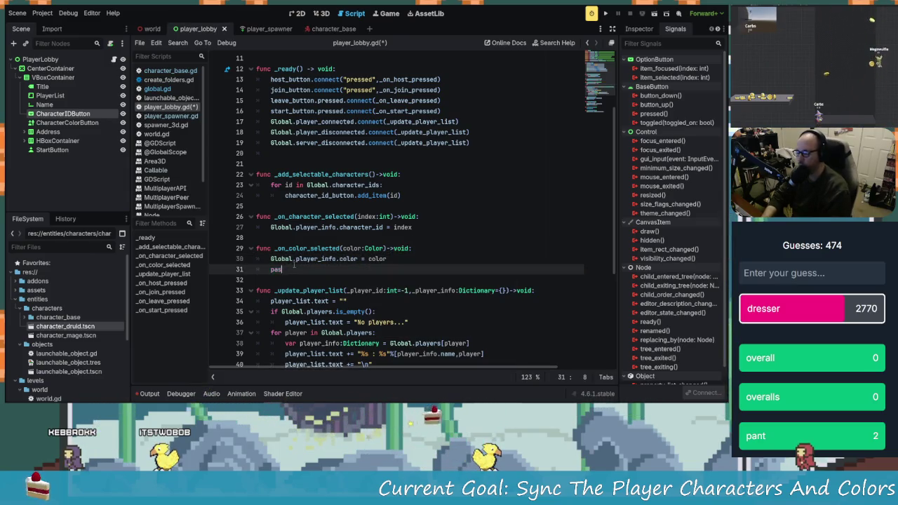
{"action": "key", "text": "BackSpace"}
{"action": "key", "text": "BackSpace"}
{"action": "key", "text": "BackSpace"}
{"action": "key", "text": "ctrl+s"}
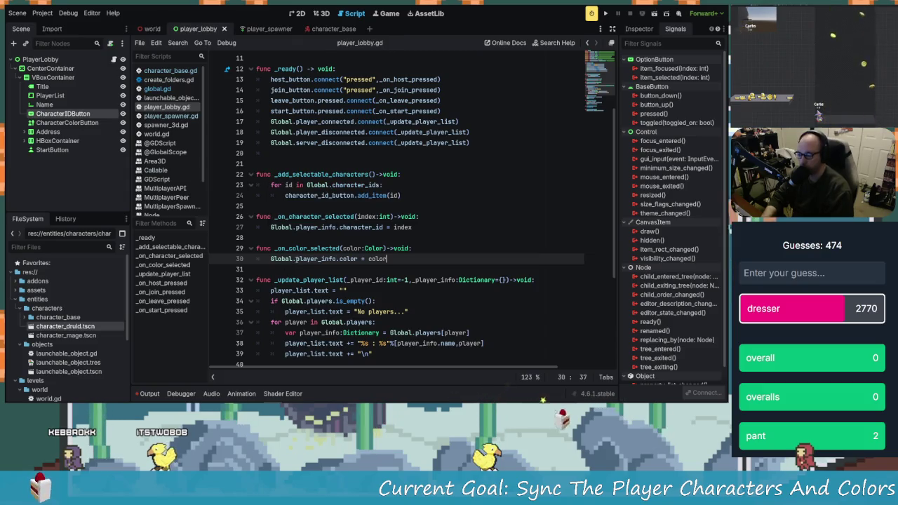
{"action": "scroll", "coordinate": [350, 259], "scroll_direction": "down", "scroll_amount": 5}
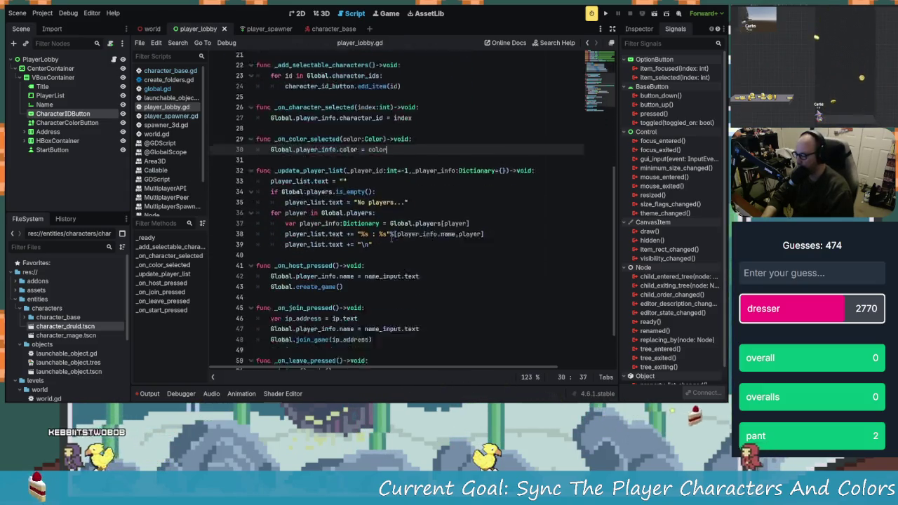
- Review the handlers, then open a new line after the host_button connection in _ready
{"action": "left_click", "coordinate": [333, 227]}
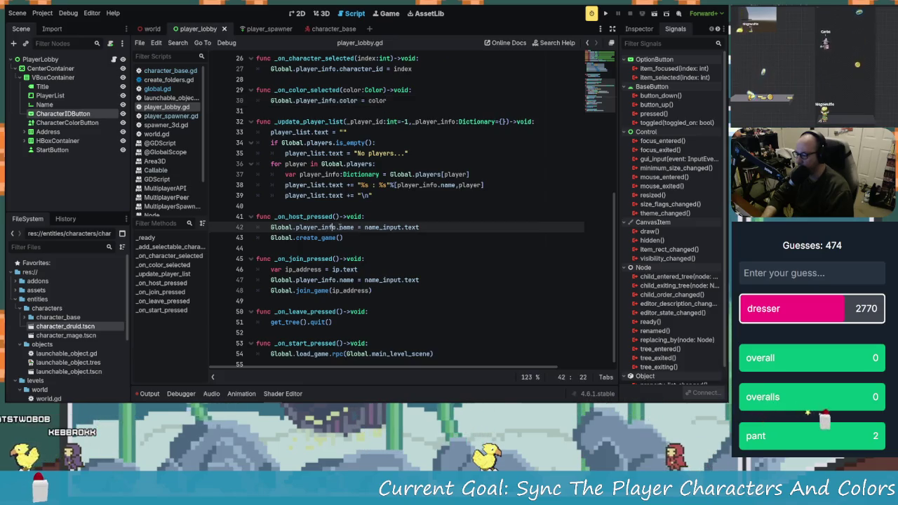
{"action": "scroll", "coordinate": [376, 283], "scroll_direction": "up", "scroll_amount": 5}
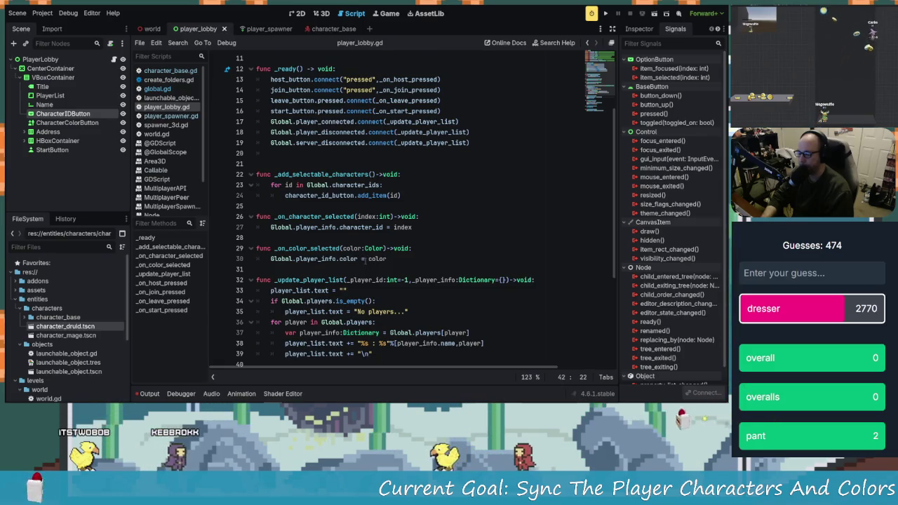
{"action": "left_click", "coordinate": [368, 258]}
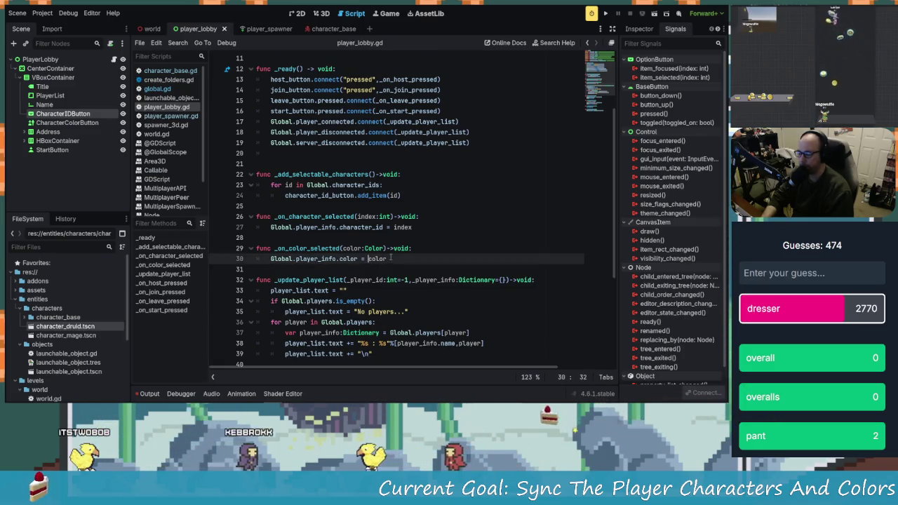
{"action": "scroll", "coordinate": [391, 258], "scroll_direction": "up", "scroll_amount": 1}
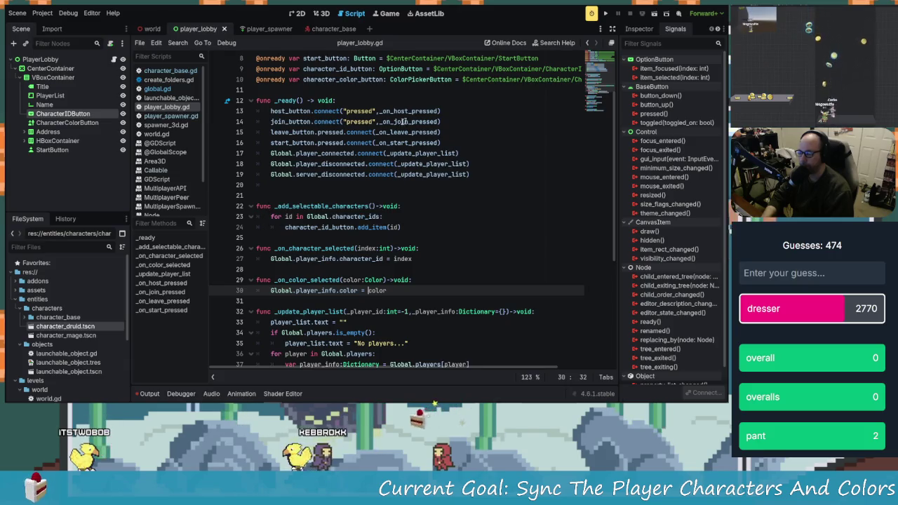
{"action": "left_click", "coordinate": [451, 139]}
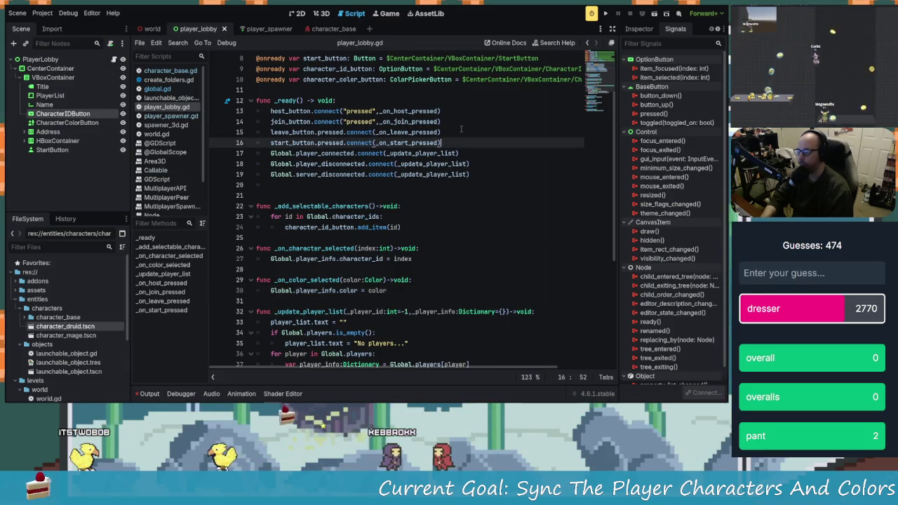
{"action": "key", "text": "Up"}
{"action": "key", "text": "Up"}
{"action": "key", "text": "Up"}
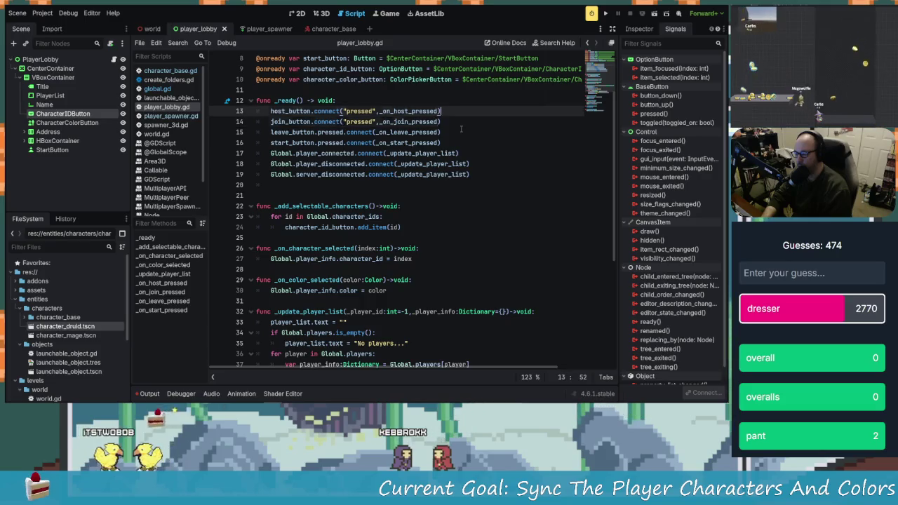
{"action": "key", "text": "Return"}
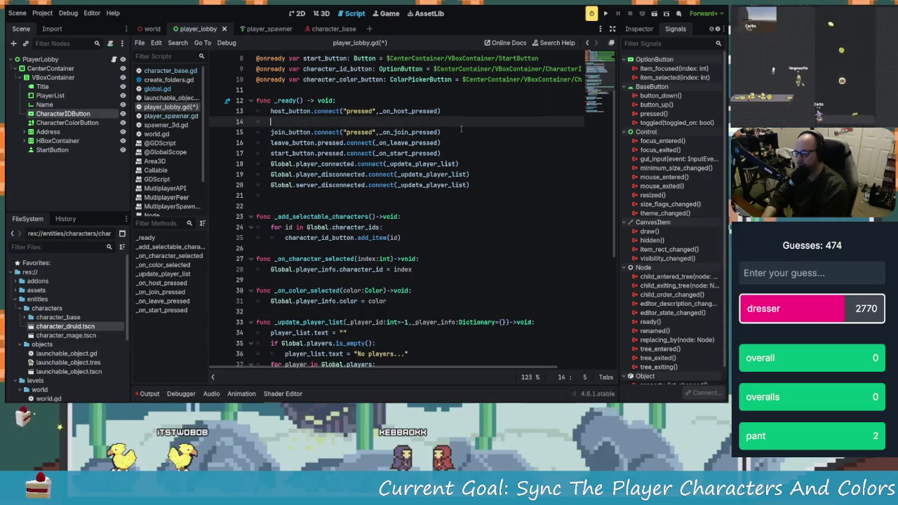
{"action": "type", "text": "char"}
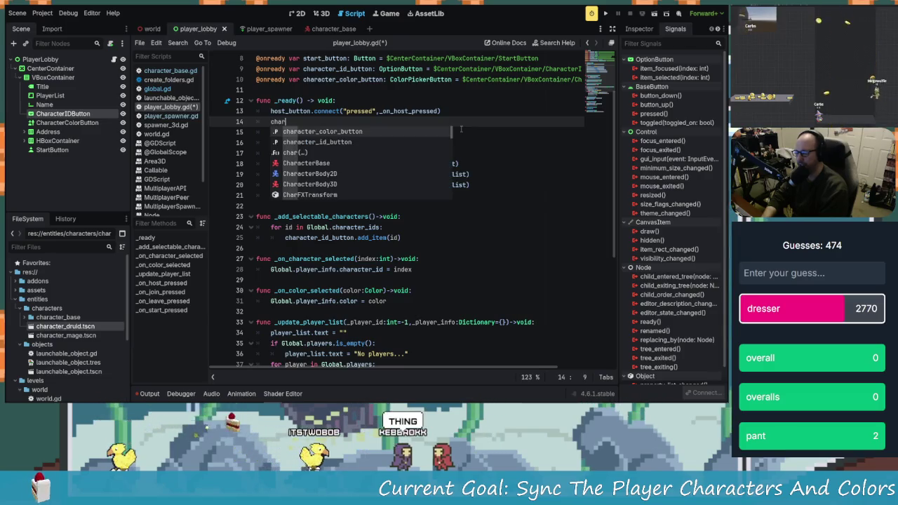
- Connect character_id_button.pressed to _on_character_selected using autocomplete
{"action": "key", "text": "Down"}
{"action": "key", "text": "Return"}
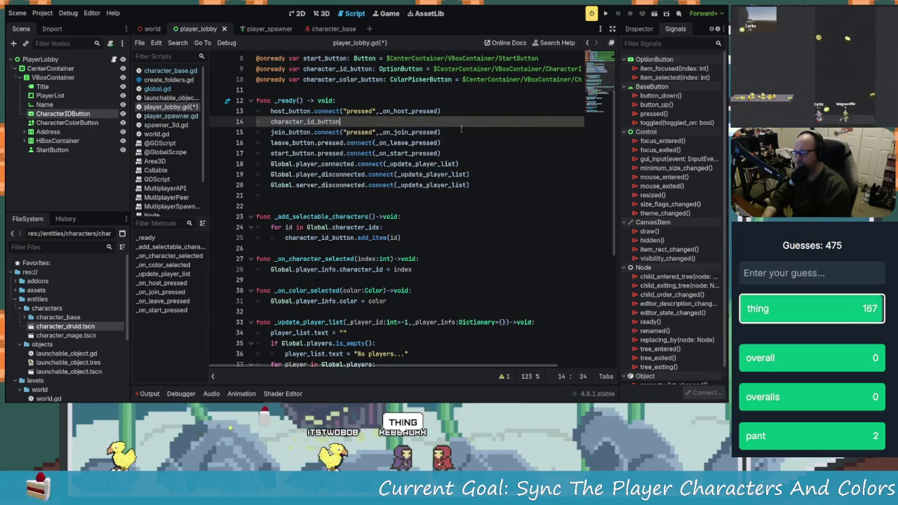
{"action": "type", "text": ".connect"}
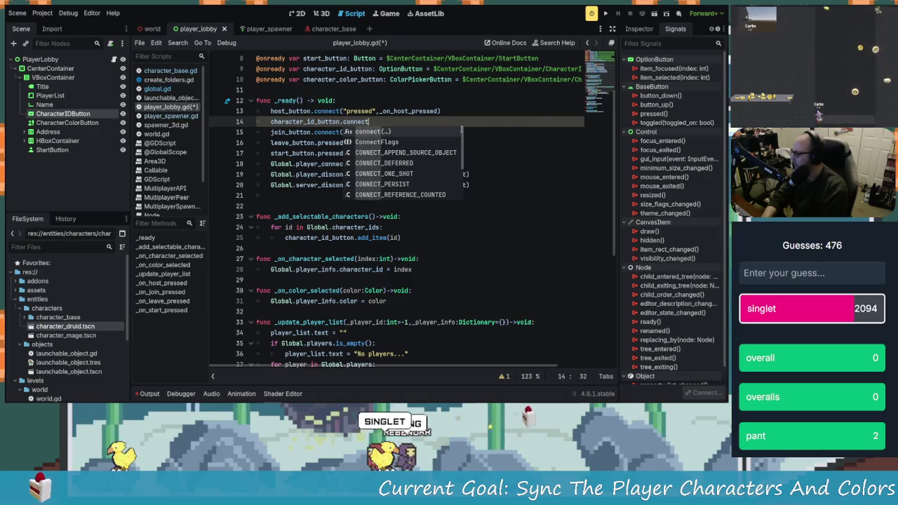
{"action": "type", "text": "(\""}
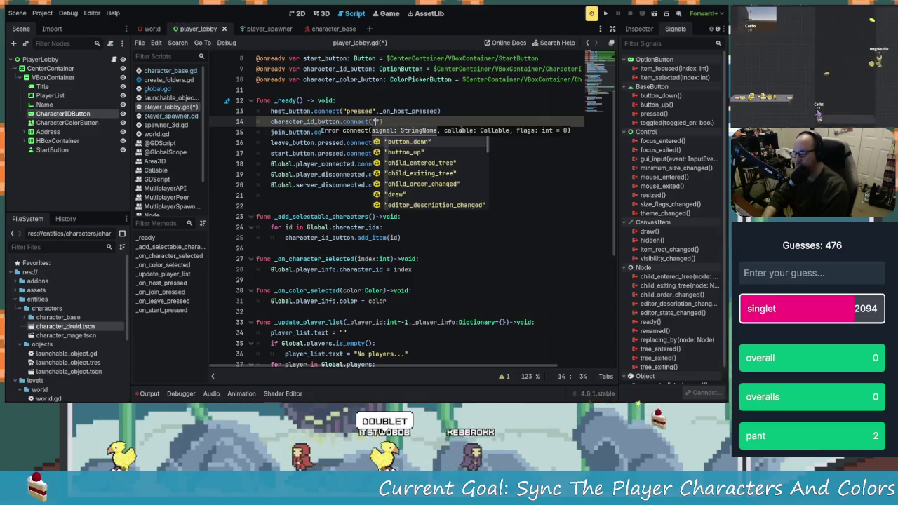
{"action": "type", "text": "pre"}
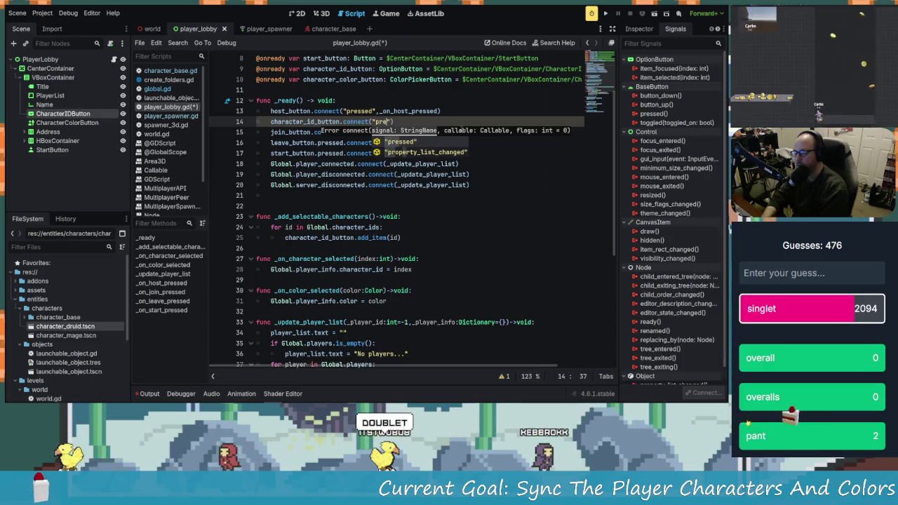
{"action": "type", "text": "ssed"}
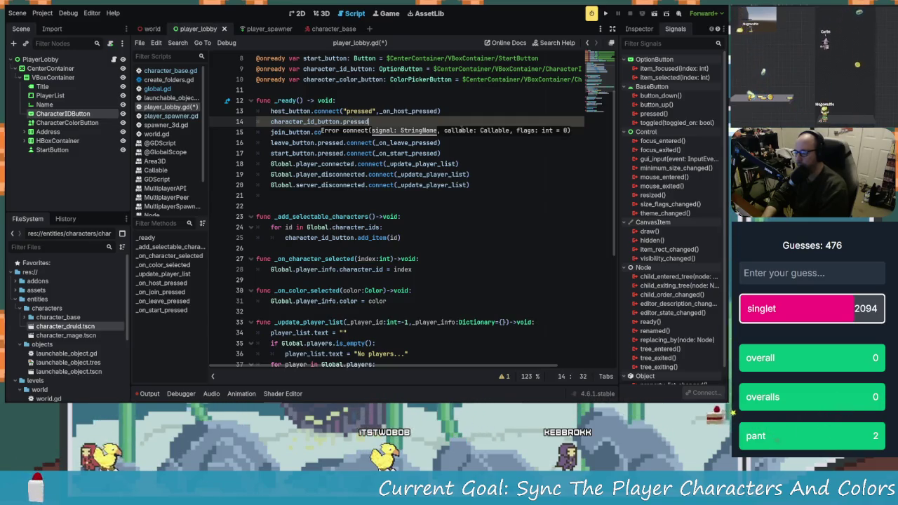
{"action": "type", "text": ".connect(_add"}
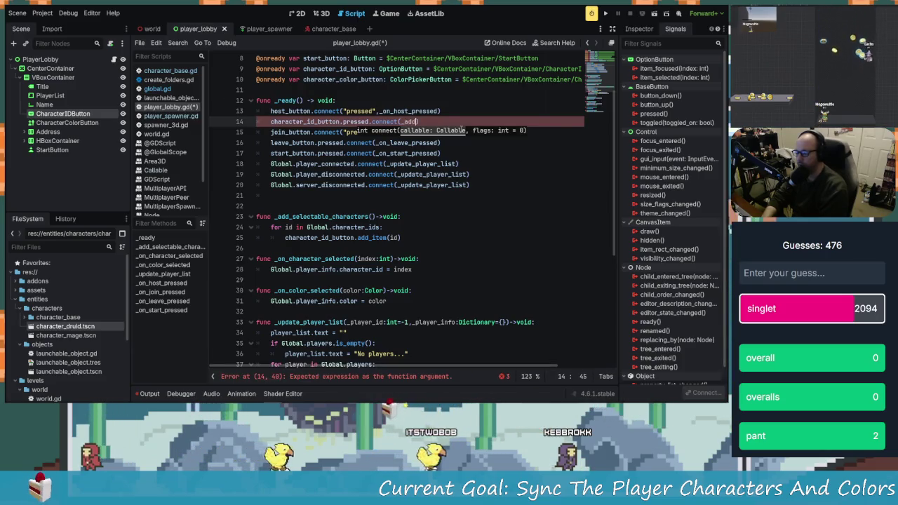
{"action": "key", "text": "BackSpace"}
{"action": "key", "text": "BackSpace"}
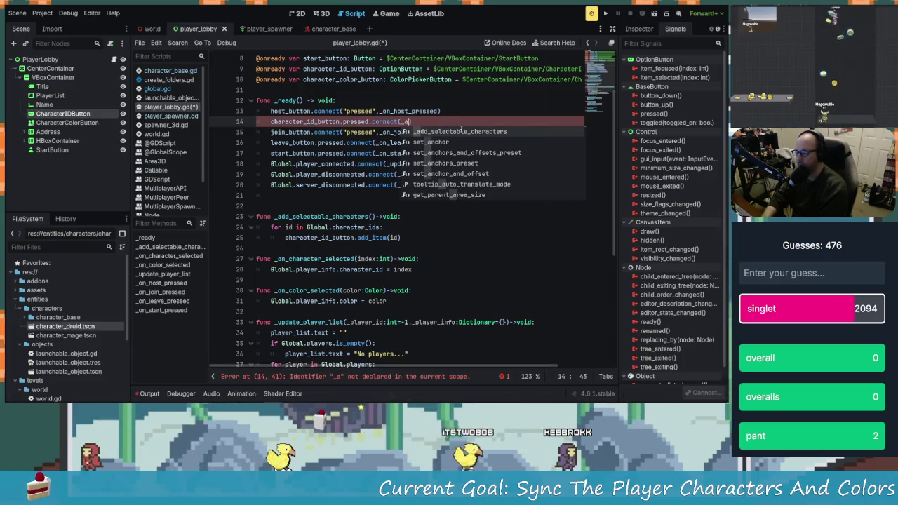
{"action": "key", "text": "BackSpace"}
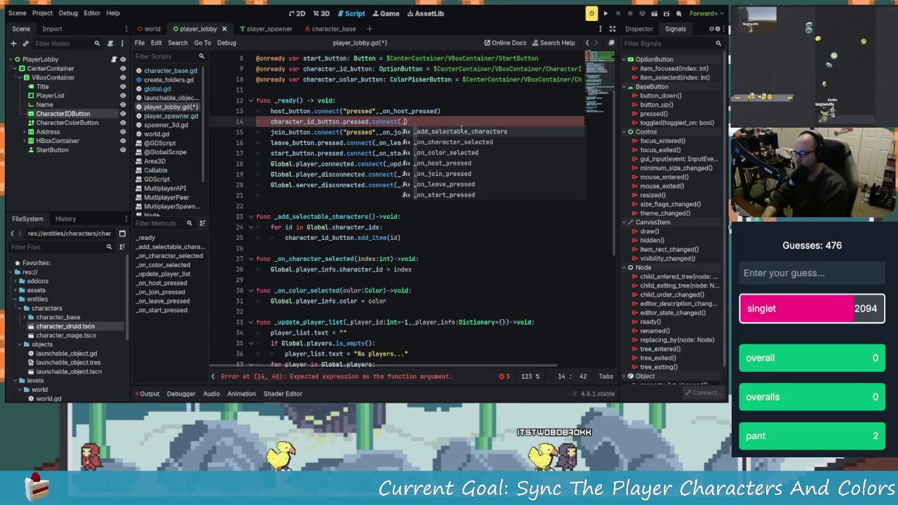
{"action": "type", "text": "on_c"}
{"action": "key", "text": "Return"}
{"action": "key", "text": "Return"}
{"action": "type", "text": "character"}
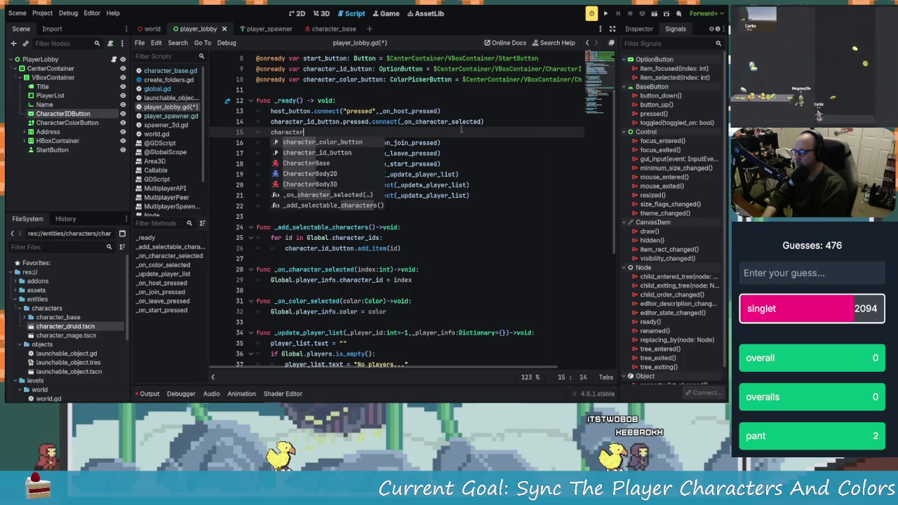
- Connect character_color_button.pressed to _on_color_selected on line 15 and save player_lobby.gd
{"action": "key", "text": "BackSpace"}
{"action": "type", "text": "r"}
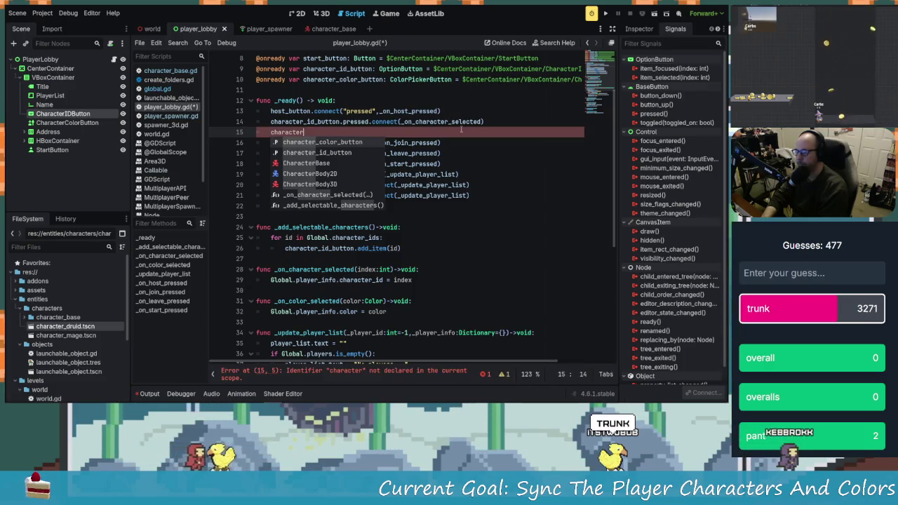
{"action": "type", "text": "_colo"}
{"action": "key", "text": "Return"}
{"action": "type", "text": ".c"}
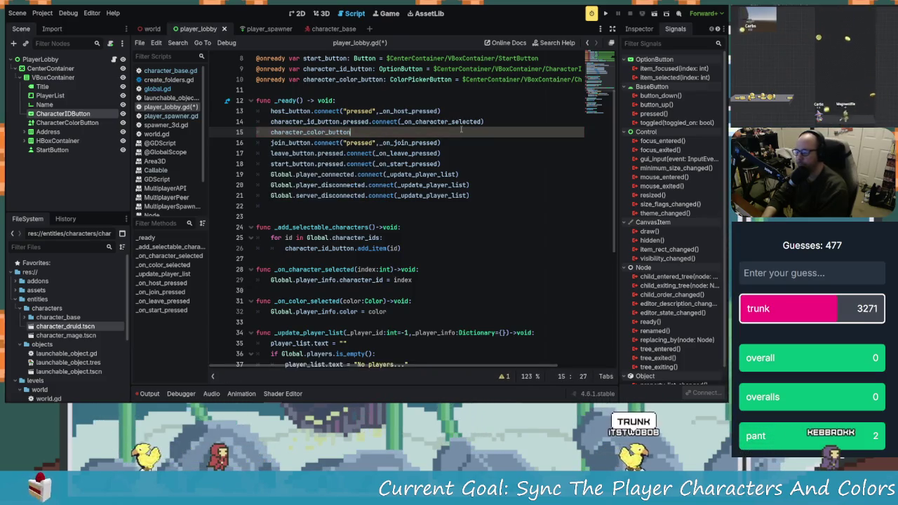
{"action": "key", "text": "BackSpace"}
{"action": "type", "text": "pre"}
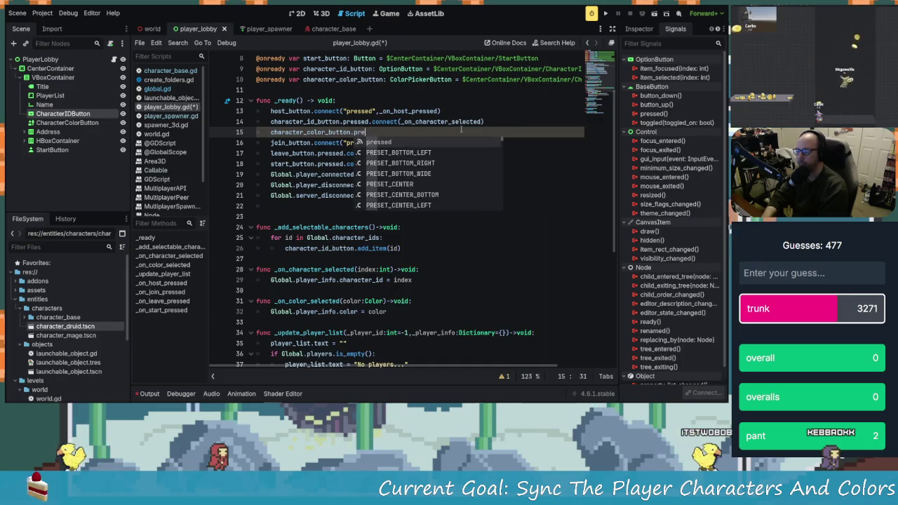
{"action": "type", "text": "ssed.connect(_o"}
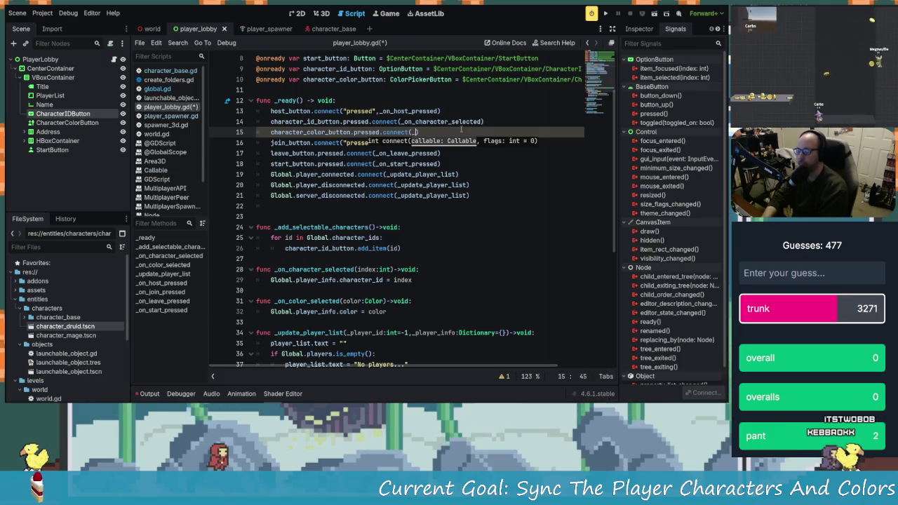
{"action": "type", "text": "n_col"}
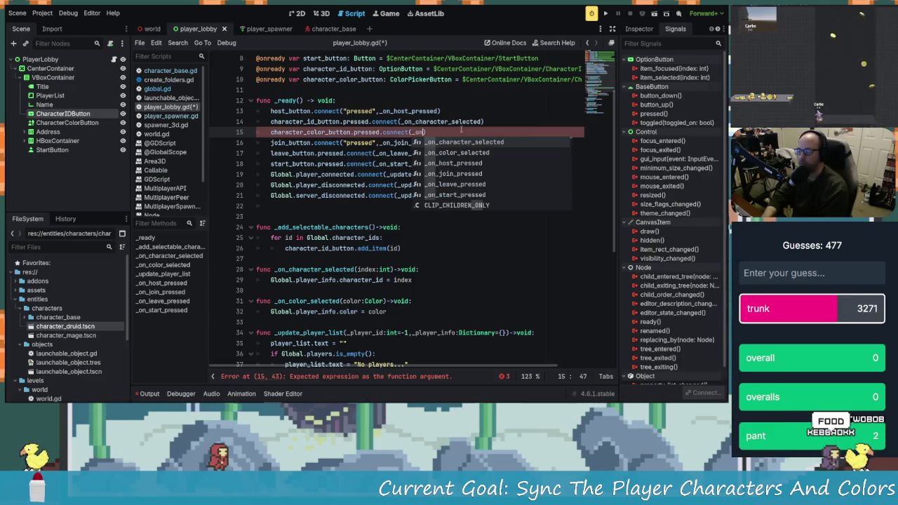
{"action": "key", "text": "Return"}
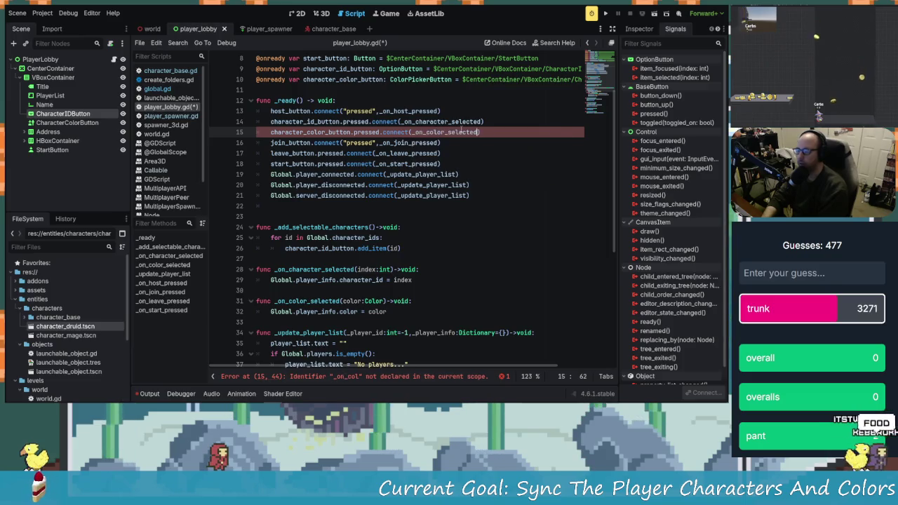
{"action": "key", "text": "End"}
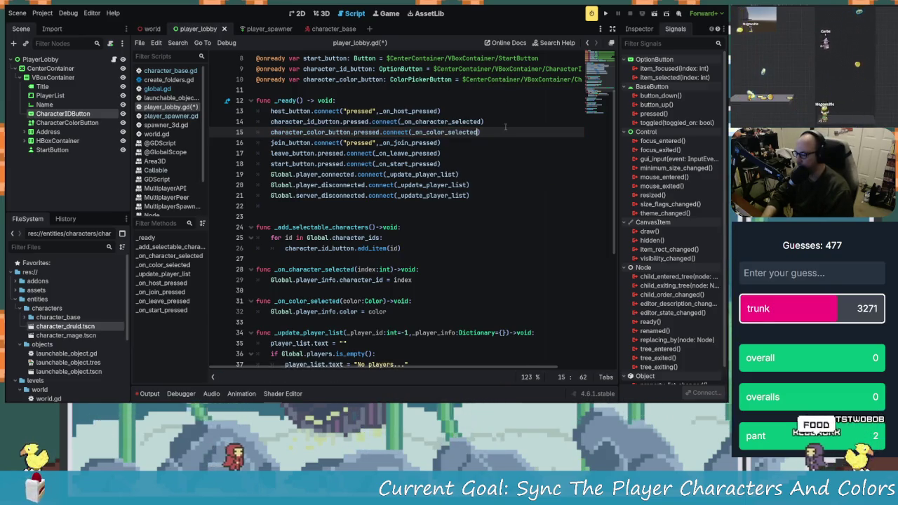
{"action": "key", "text": "ctrl+s"}
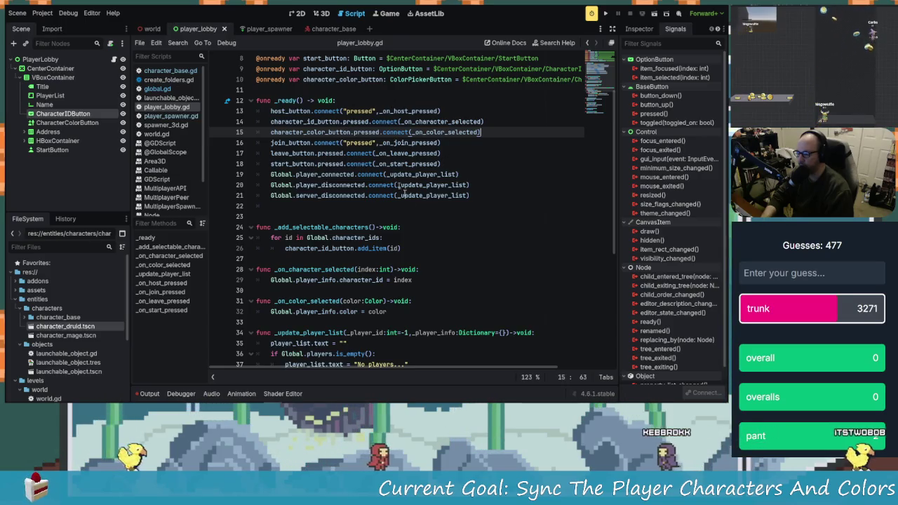
- Review the join button's signal connection line in player_lobby.gd
{"action": "scroll", "coordinate": [388, 251], "scroll_direction": "down", "scroll_amount": 1}
{"action": "scroll", "coordinate": [436, 255], "scroll_direction": "down", "scroll_amount": 1}
{"action": "scroll", "coordinate": [379, 190], "scroll_direction": "up", "scroll_amount": 2}
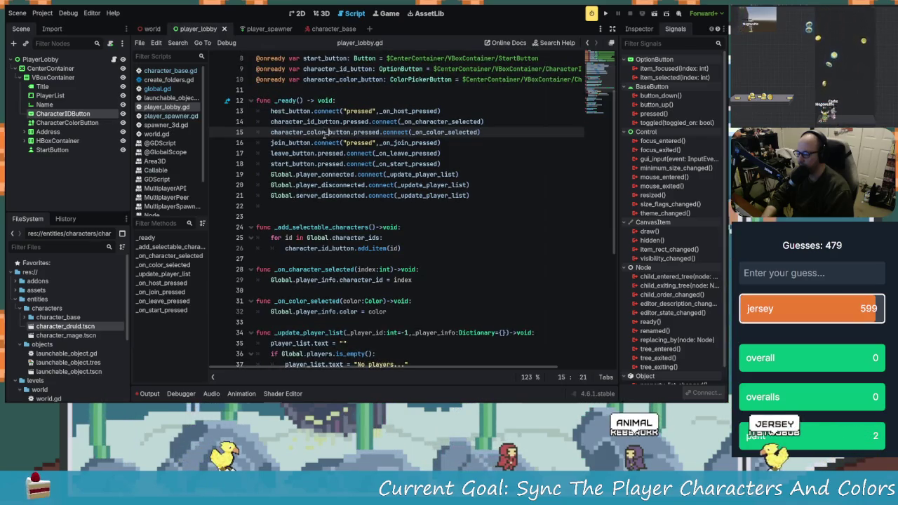
{"action": "left_click", "coordinate": [337, 142]}
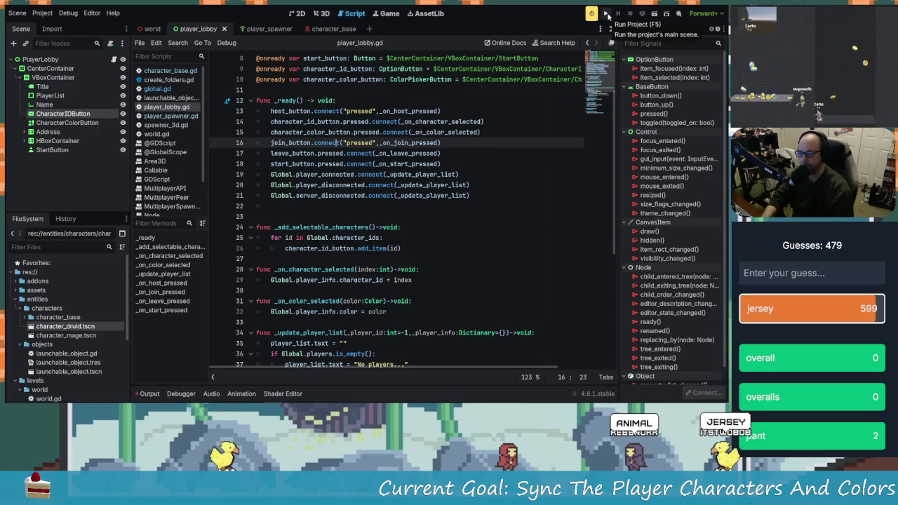
- Run the project, arrange the two game windows, then close the debug session
{"action": "left_click", "coordinate": [606, 14]}
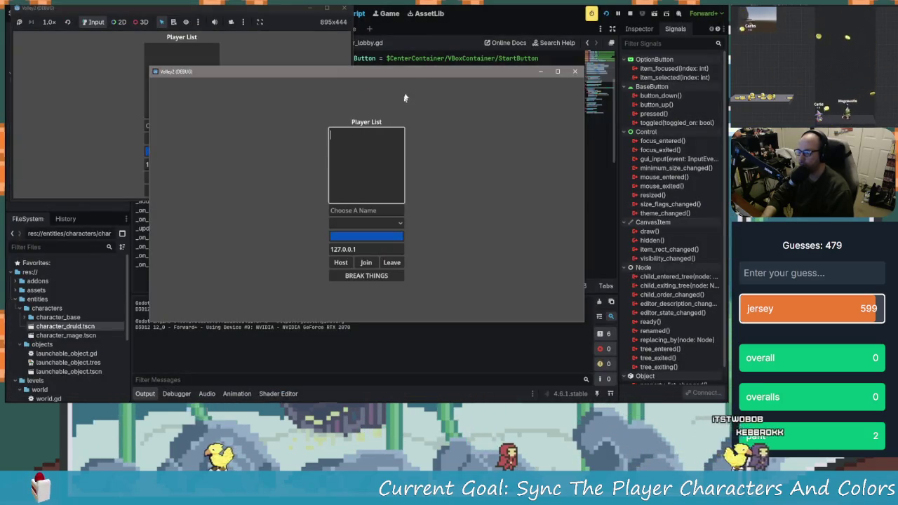
{"action": "mouse_move", "coordinate": [412, 66]}
{"action": "left_mouse_down"}
{"action": "mouse_move", "coordinate": [519, 92]}
{"action": "mouse_move", "coordinate": [564, 55]}
{"action": "mouse_move", "coordinate": [727, 2]}
{"action": "left_mouse_up"}
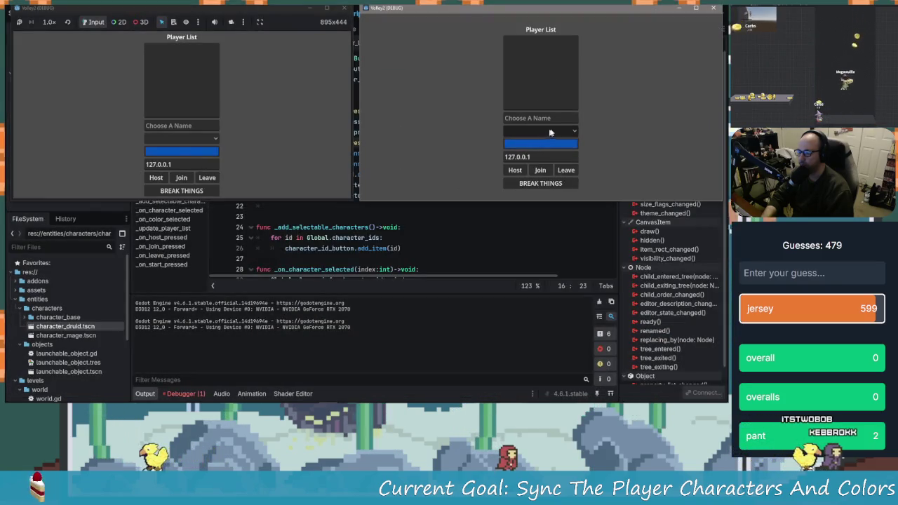
{"action": "mouse_move", "coordinate": [559, 15]}
{"action": "left_mouse_down"}
{"action": "mouse_move", "coordinate": [481, 17]}
{"action": "mouse_move", "coordinate": [409, 34]}
{"action": "left_mouse_up"}
{"action": "left_click", "coordinate": [562, 27]}
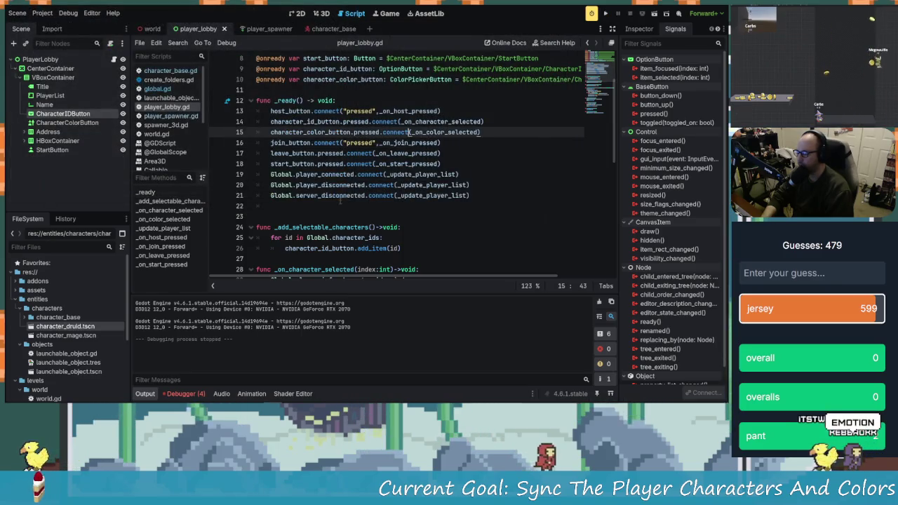
- Insert _add_selectable_characters() as the first line of _ready
{"action": "scroll", "coordinate": [406, 201], "scroll_direction": "up", "scroll_amount": 3}
{"action": "scroll", "coordinate": [385, 170], "scroll_direction": "down", "scroll_amount": 1}
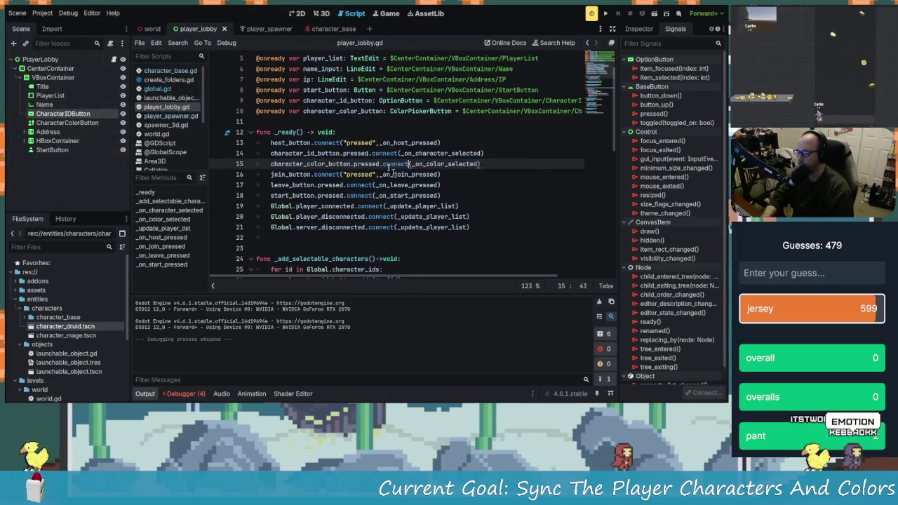
{"action": "left_click", "coordinate": [357, 132]}
{"action": "key", "text": "Return"}
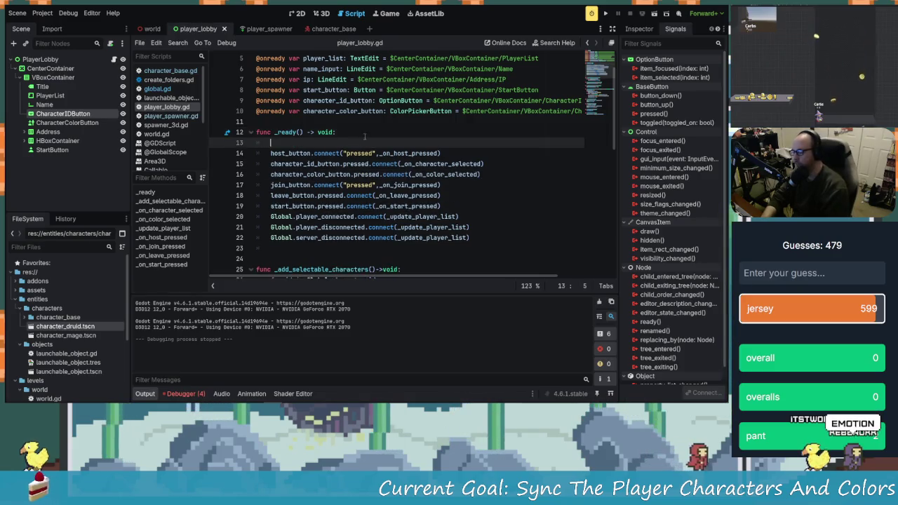
{"action": "type", "text": "_add_selectable_characters()"}
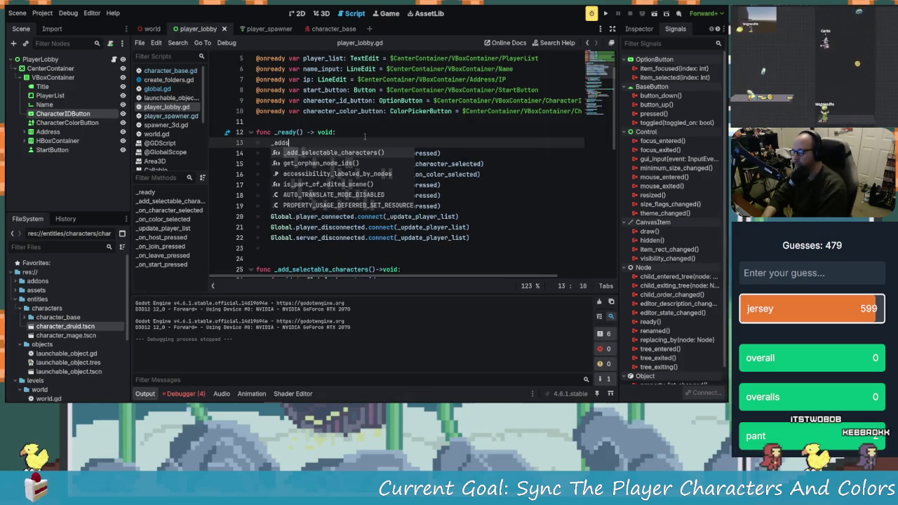
- Clear the Session 2 errors in the Debugger and run the project again
{"action": "left_click", "coordinate": [183, 394]}
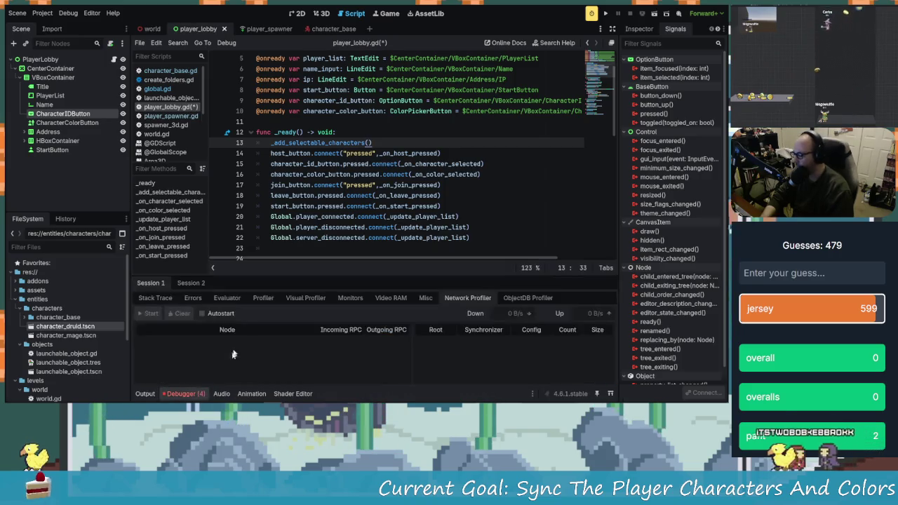
{"action": "left_click", "coordinate": [193, 298]}
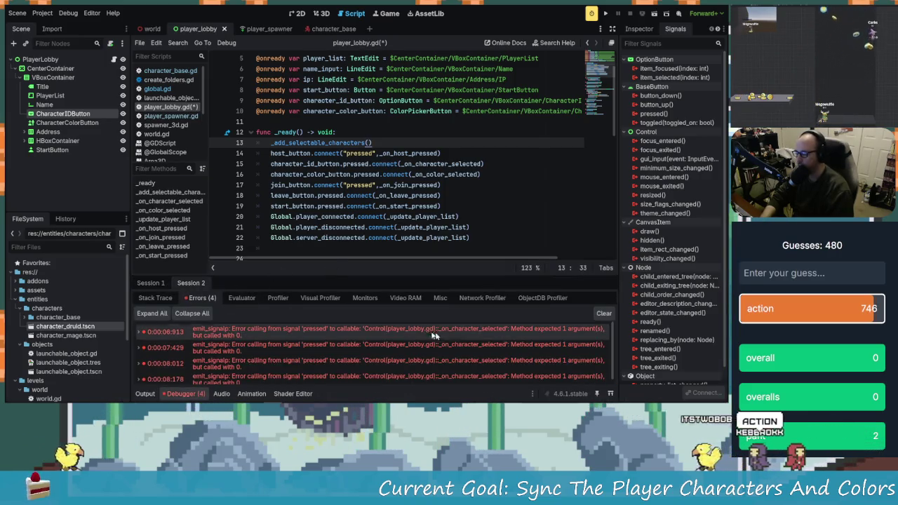
{"action": "left_click", "coordinate": [603, 314]}
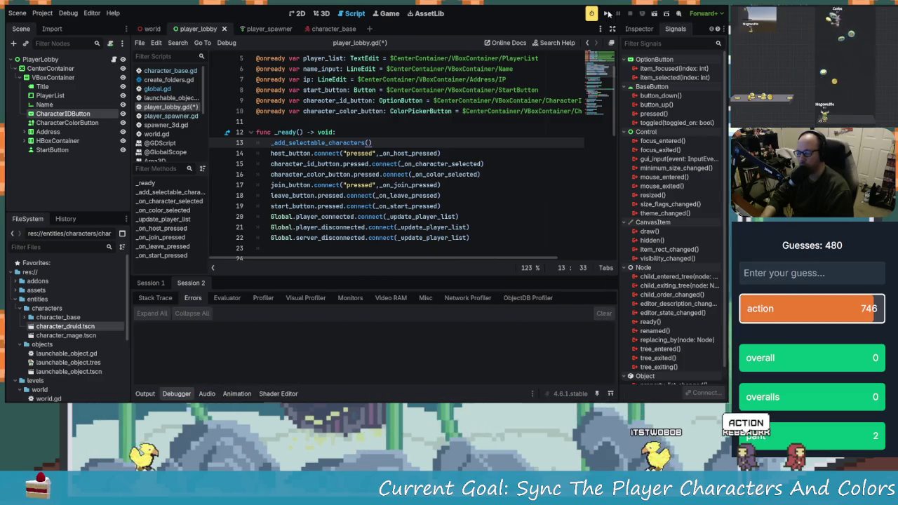
{"action": "scroll", "coordinate": [435, 224], "scroll_direction": "down", "scroll_amount": 2}
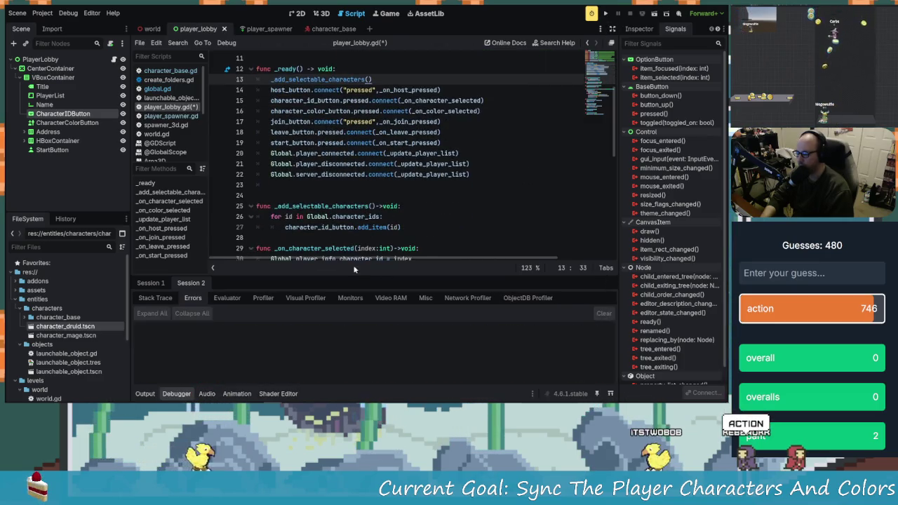
{"action": "left_click", "coordinate": [605, 16]}
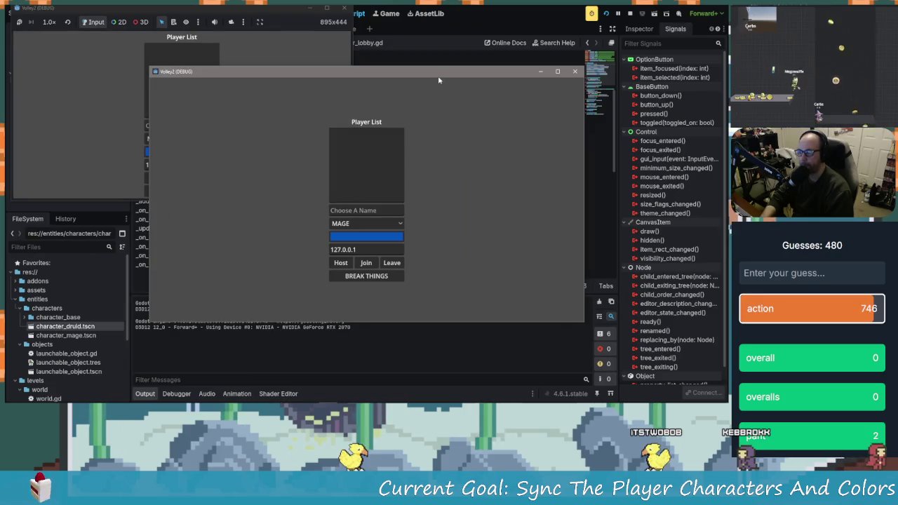
- Place the game windows side by side, name the right player TWOBOB, and give the left player DRUID
{"action": "mouse_move", "coordinate": [438, 76]}
{"action": "left_mouse_down"}
{"action": "mouse_move", "coordinate": [569, 38]}
{"action": "mouse_move", "coordinate": [561, 42]}
{"action": "left_mouse_up"}
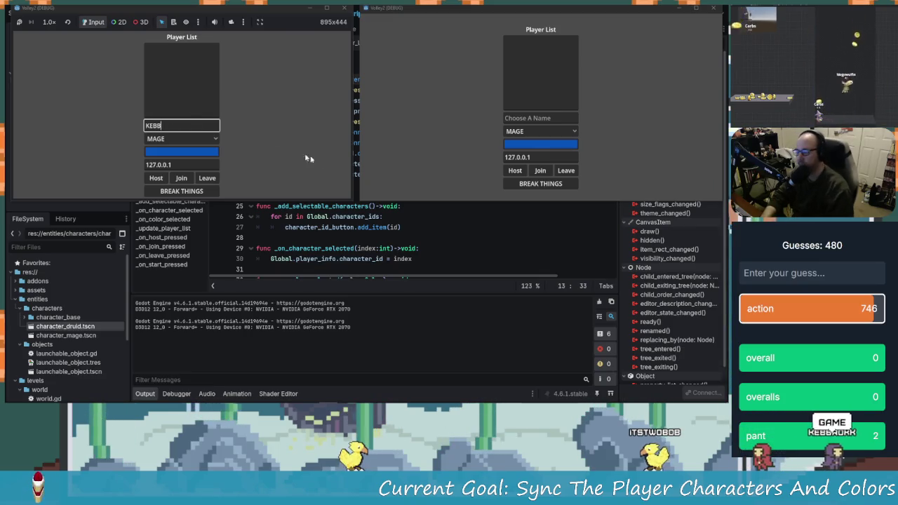
{"action": "left_click", "coordinate": [534, 117]}
{"action": "type", "text": "TWOBOB"}
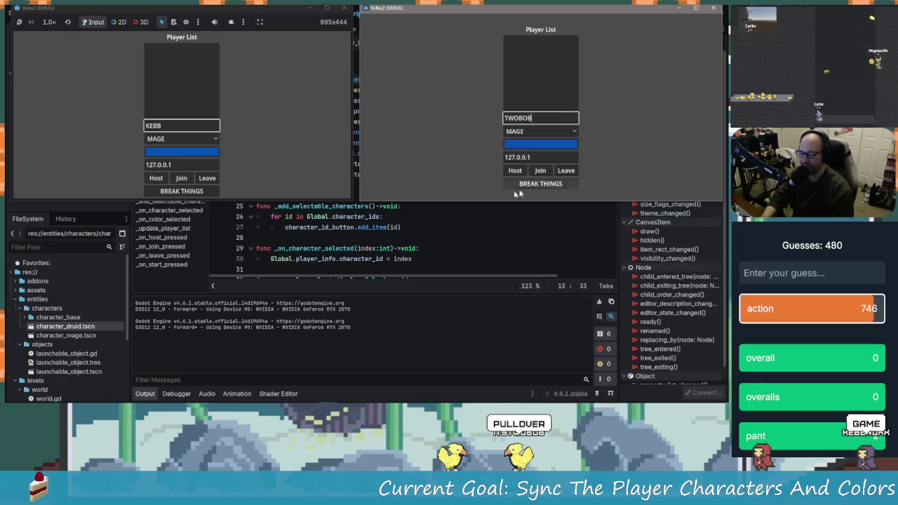
{"action": "left_click", "coordinate": [209, 140]}
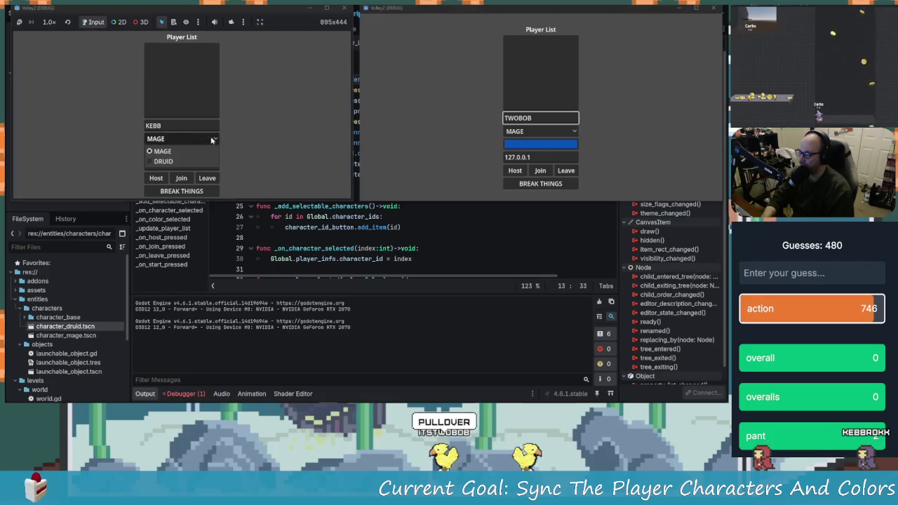
{"action": "left_click", "coordinate": [196, 152]}
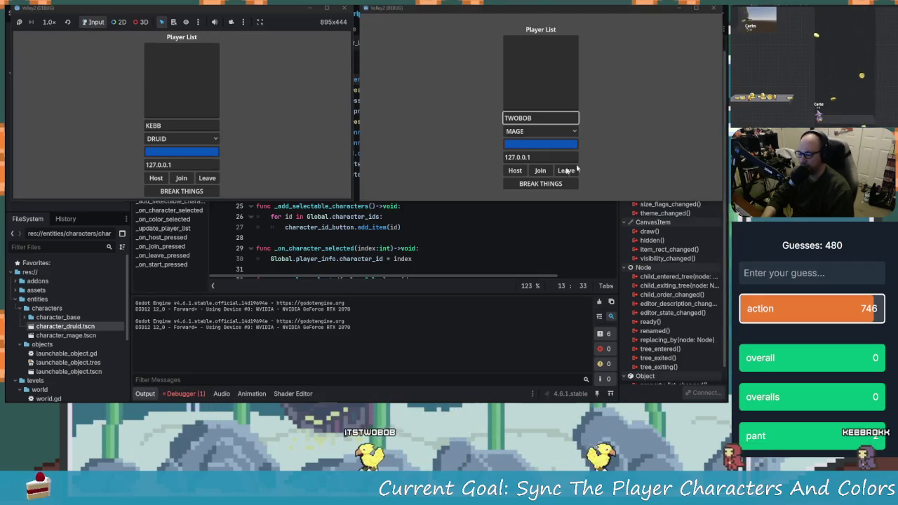
- Set the right player's colour to bright green
{"action": "left_click", "coordinate": [540, 144]}
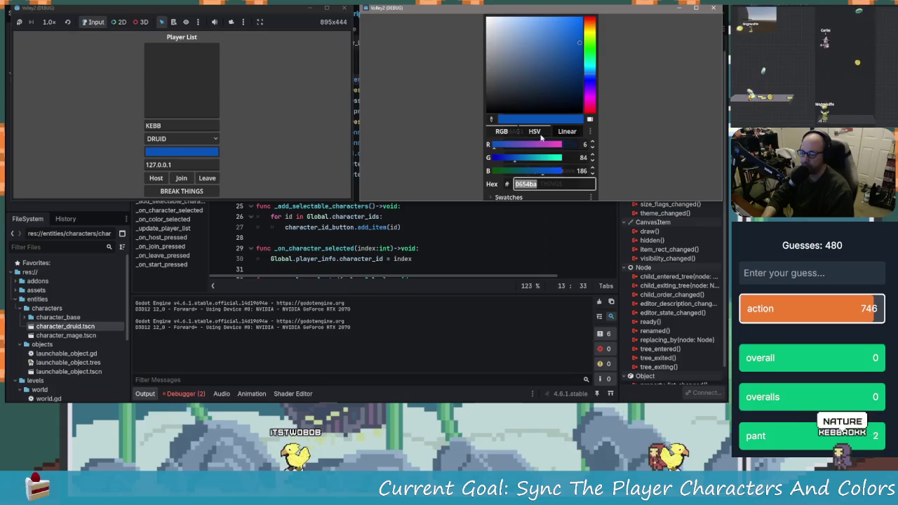
{"action": "left_click", "coordinate": [589, 50]}
{"action": "left_click", "coordinate": [577, 34]}
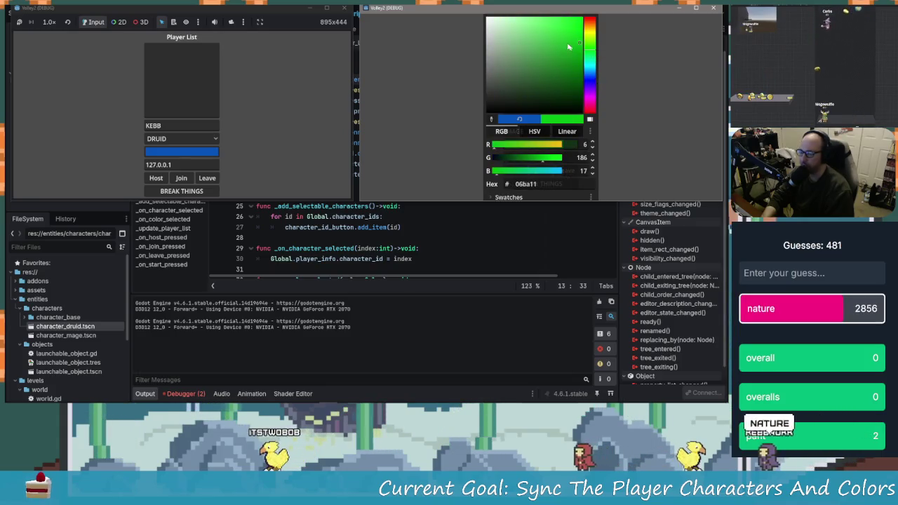
{"action": "left_click", "coordinate": [436, 104]}
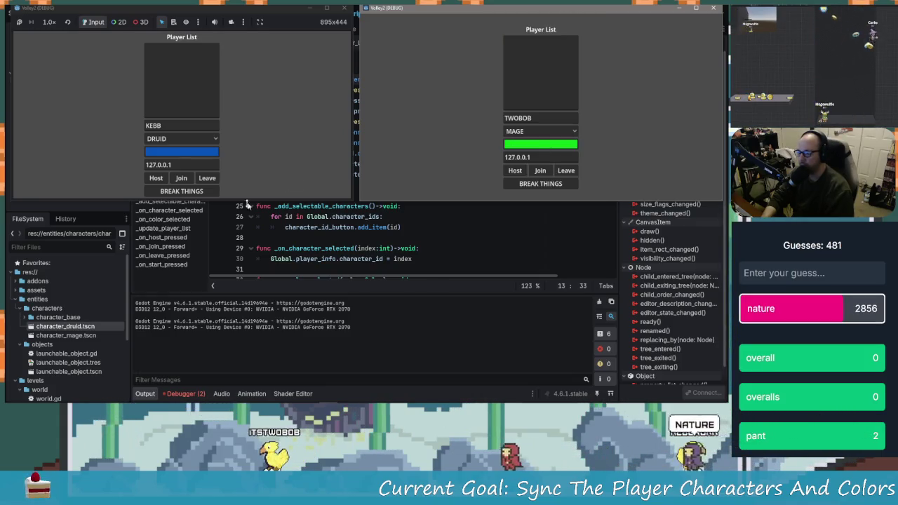
- Set the left player's colour to a bright, bluish purple
{"action": "left_click", "coordinate": [172, 153]}
{"action": "left_click_drag", "start_coordinate": [228, 107], "coordinate": [235, 112]}
{"action": "left_click_drag", "start_coordinate": [222, 63], "coordinate": [214, 51]}
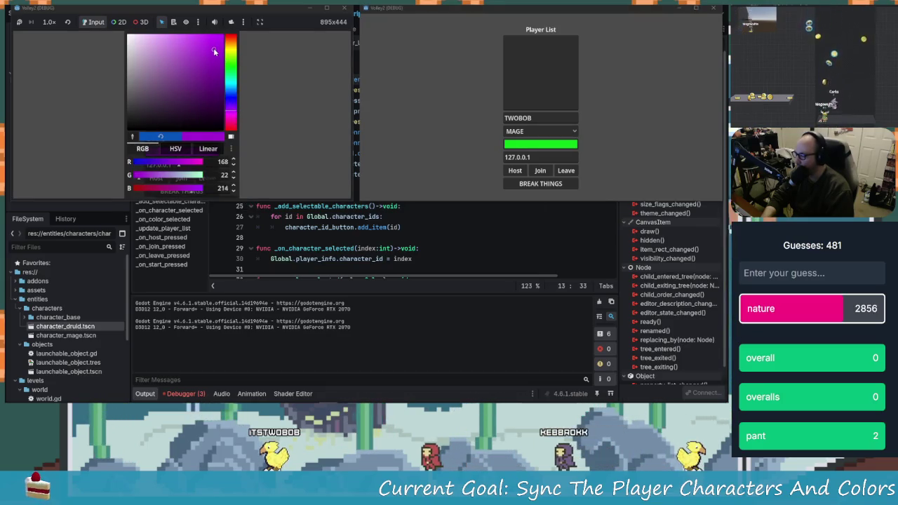
{"action": "left_click", "coordinate": [271, 103]}
{"action": "left_click", "coordinate": [205, 151]}
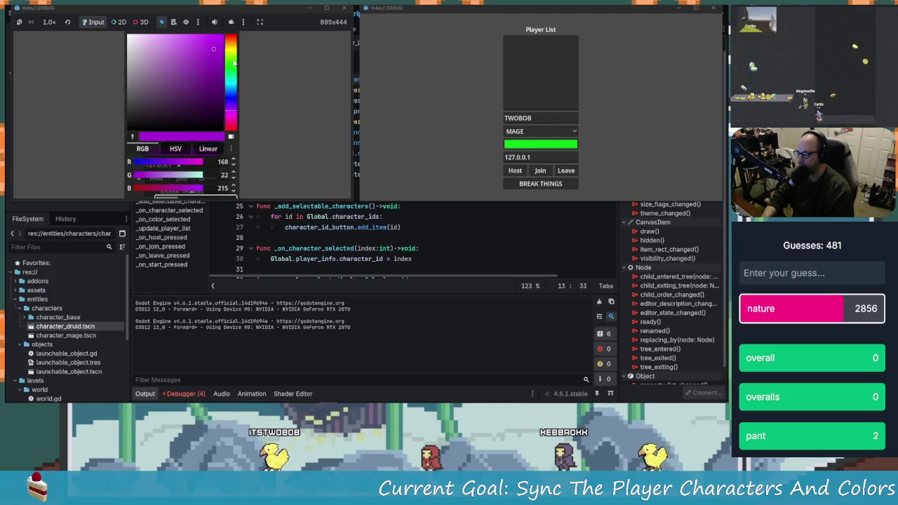
{"action": "left_click_drag", "start_coordinate": [218, 54], "coordinate": [211, 41]}
{"action": "left_click", "coordinate": [233, 105]}
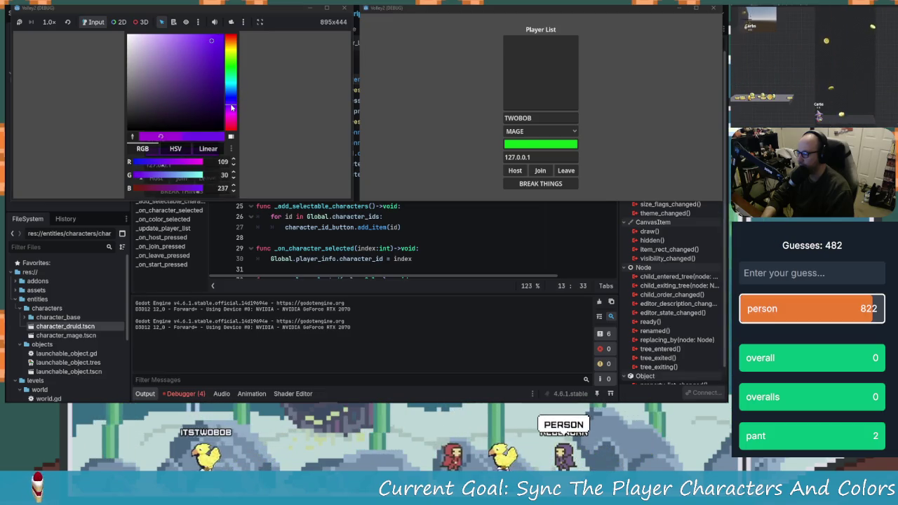
{"action": "left_click", "coordinate": [275, 63]}
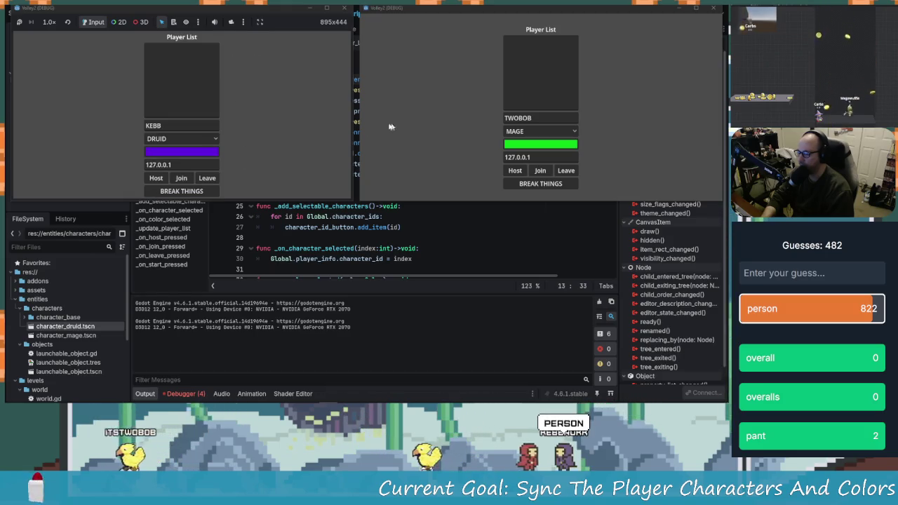
- Host from the left window, join from the right, then press BREAK THINGS
{"action": "left_click", "coordinate": [155, 178]}
{"action": "left_click", "coordinate": [540, 170]}
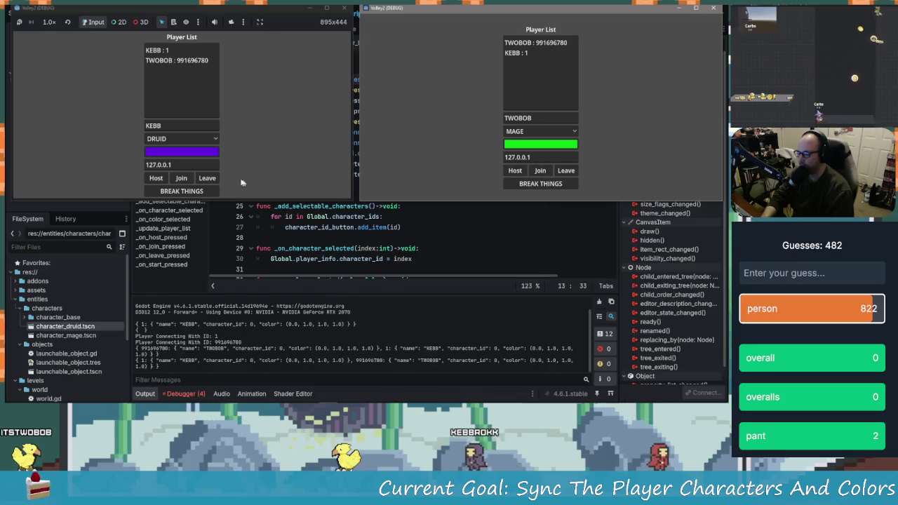
{"action": "left_click", "coordinate": [199, 191]}
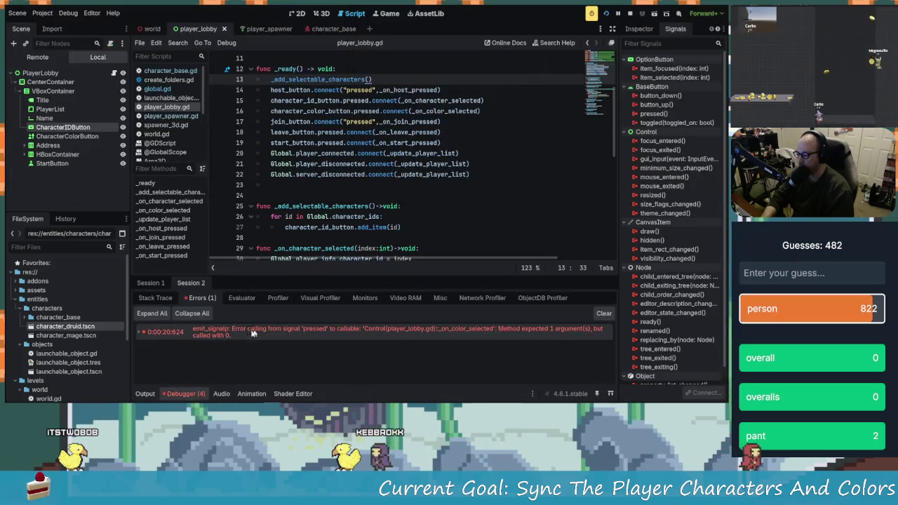
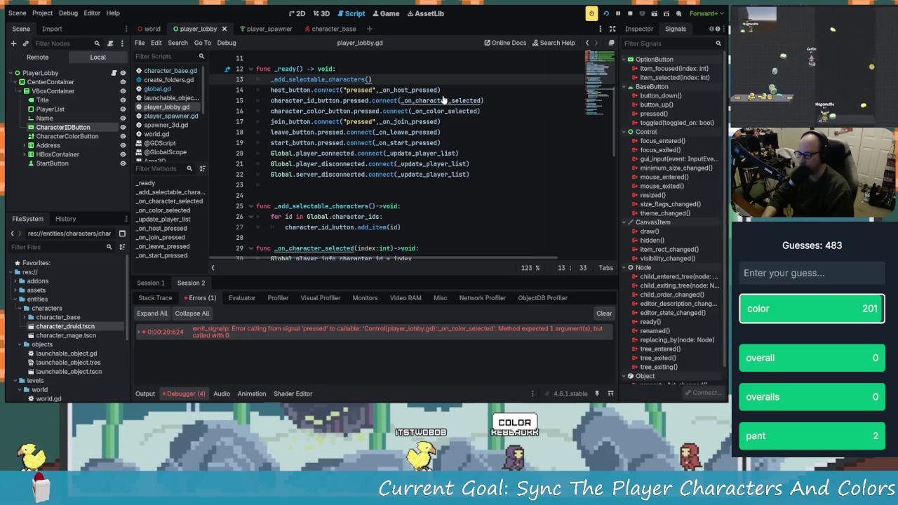
- Inspect _on_color_selected's color parameter and the signals CharacterColorButton provides
{"action": "left_click", "coordinate": [435, 114], "text": "ctrl"}
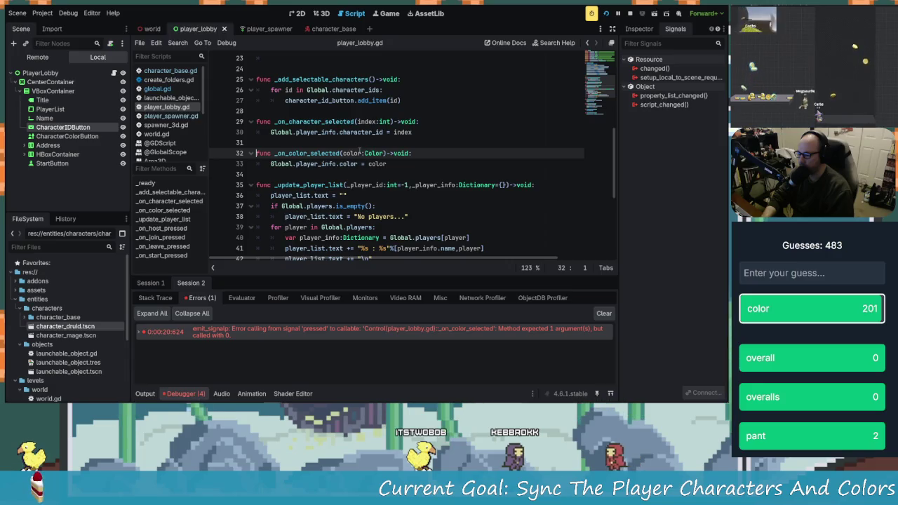
{"action": "scroll", "coordinate": [411, 176], "scroll_direction": "up", "scroll_amount": 1}
{"action": "left_click", "coordinate": [357, 184]}
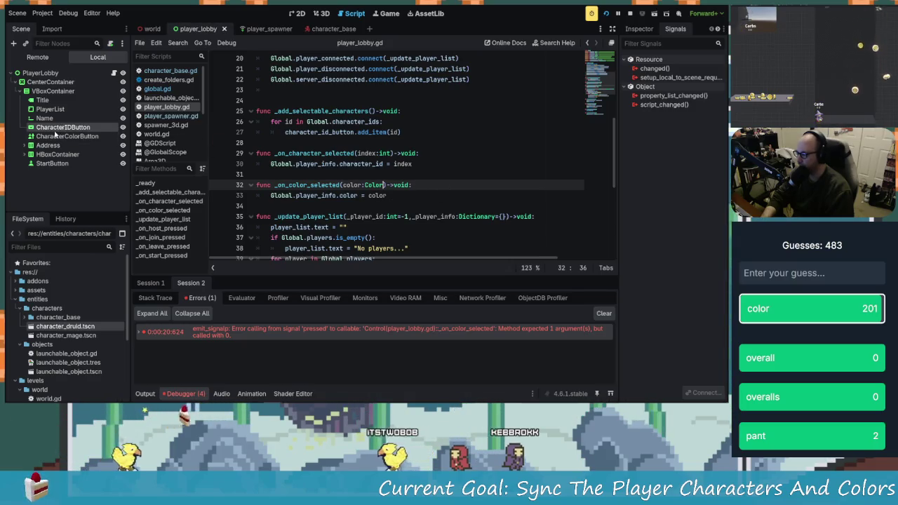
{"action": "left_click", "coordinate": [56, 136]}
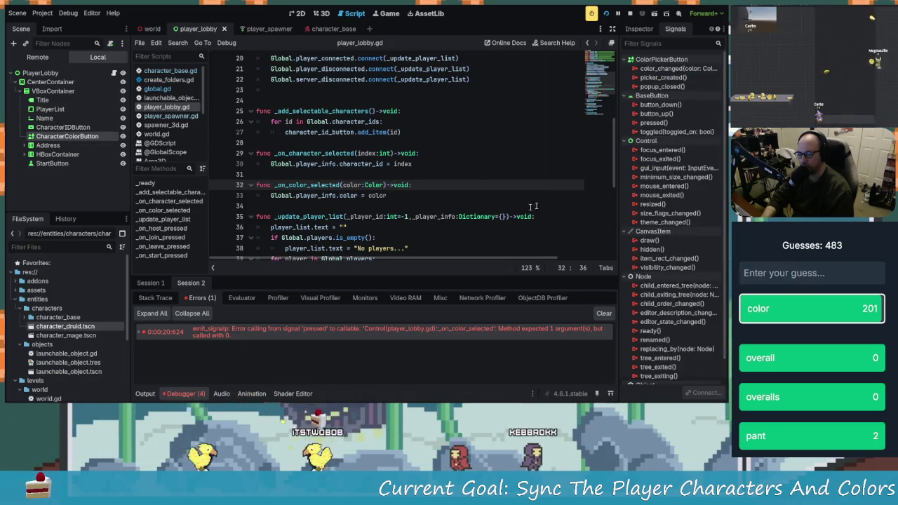
{"action": "scroll", "coordinate": [465, 201], "scroll_direction": "up", "scroll_amount": 2}
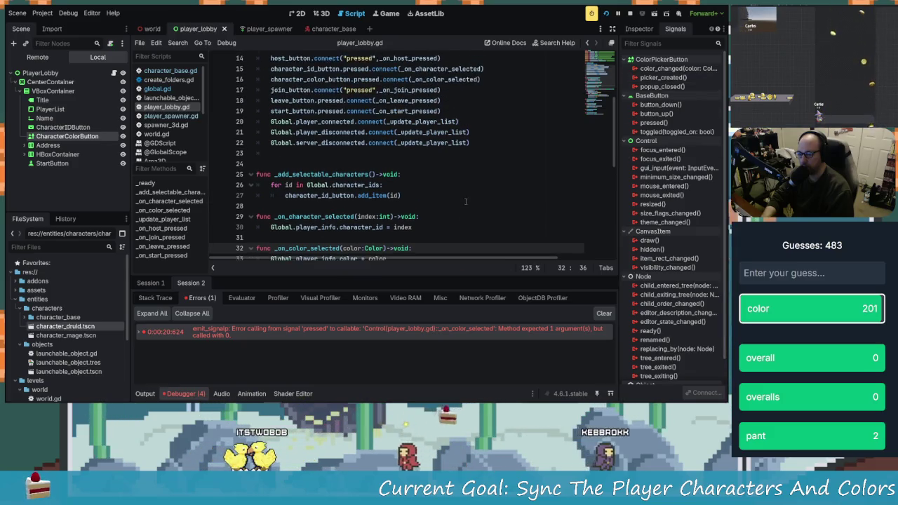
{"action": "scroll", "coordinate": [465, 202], "scroll_direction": "up", "scroll_amount": 2}
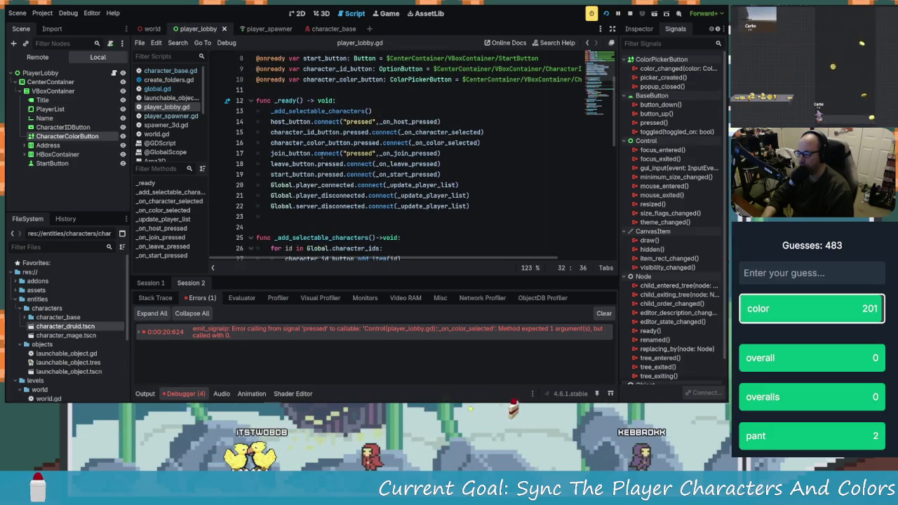
- Replace pressed with color_changed on line 16 using code completion
{"action": "left_click", "coordinate": [369, 132]}
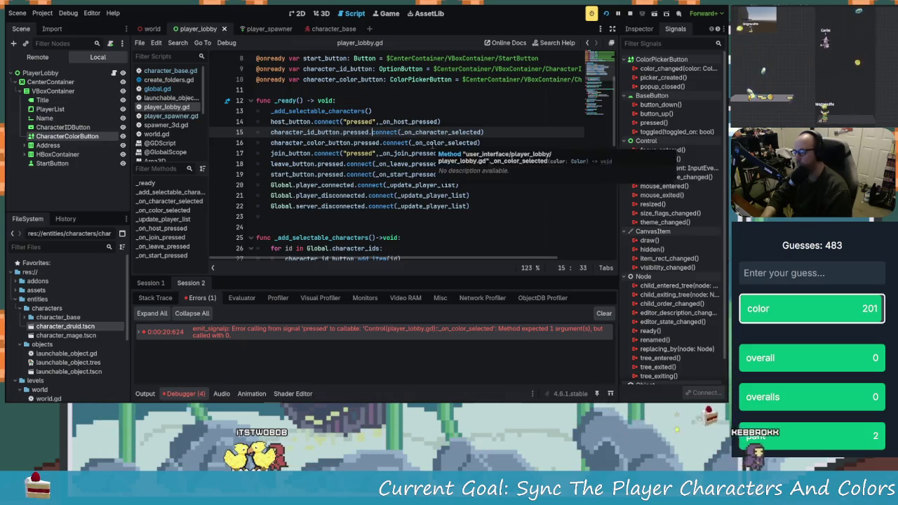
{"action": "left_click", "coordinate": [367, 142]}
{"action": "key", "text": "BackSpace"}
{"action": "key", "text": "BackSpace"}
{"action": "key", "text": "Delete"}
{"action": "key", "text": "Delete"}
{"action": "key", "text": "Delete"}
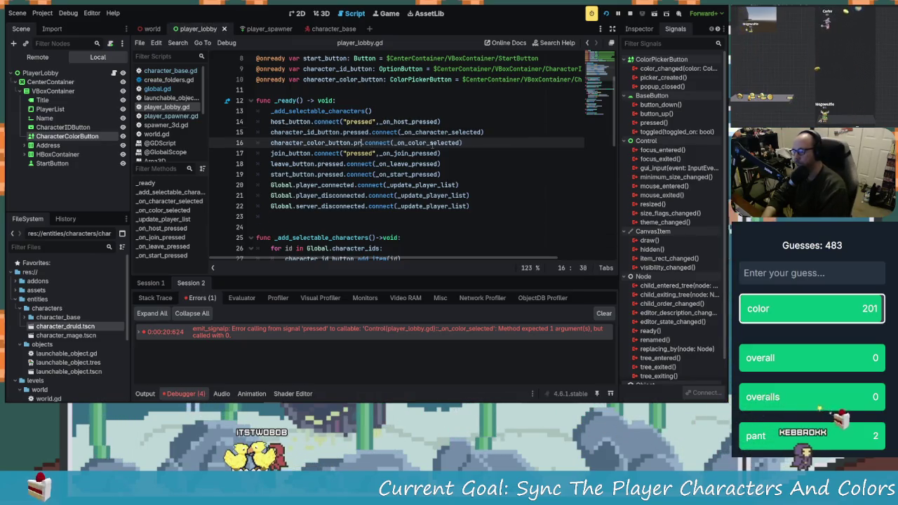
{"action": "key", "text": "ctrl+space"}
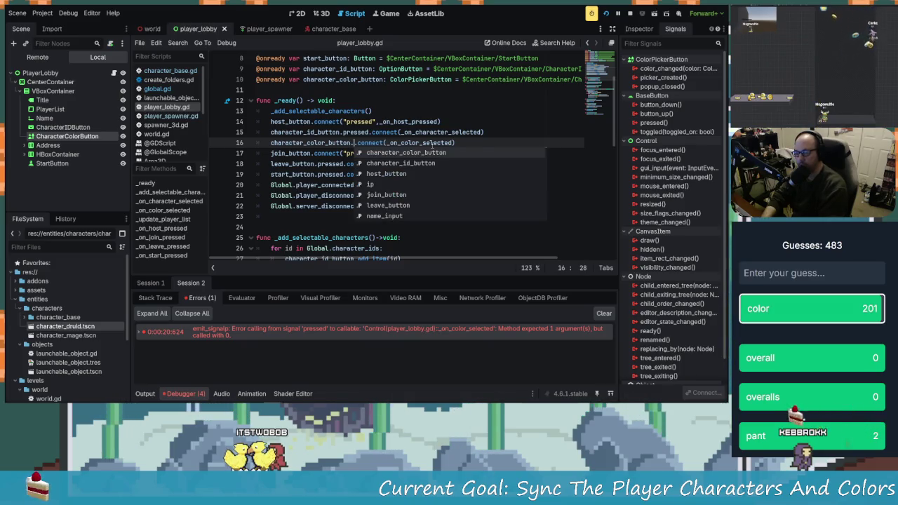
{"action": "type", "text": "colorchan"}
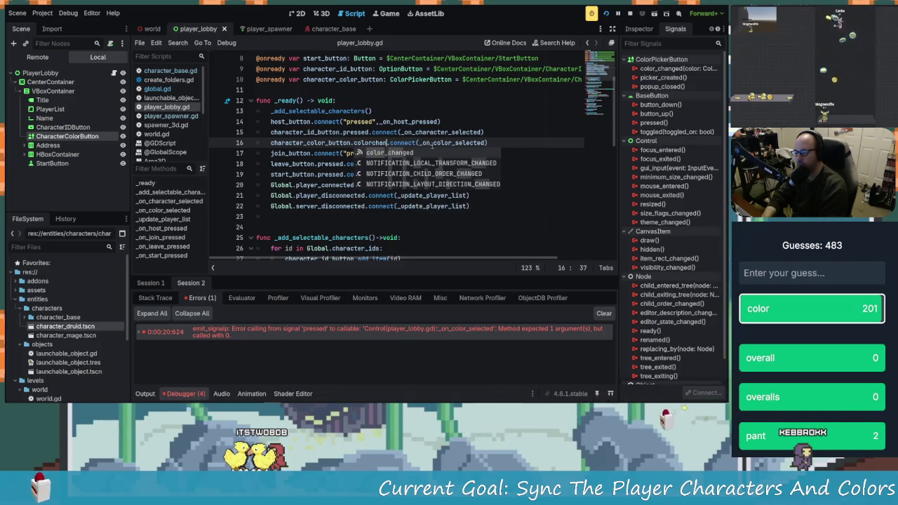
{"action": "key", "text": "Return"}
- Save player_lobby.gd and run the project
{"action": "left_click", "coordinate": [485, 174]}
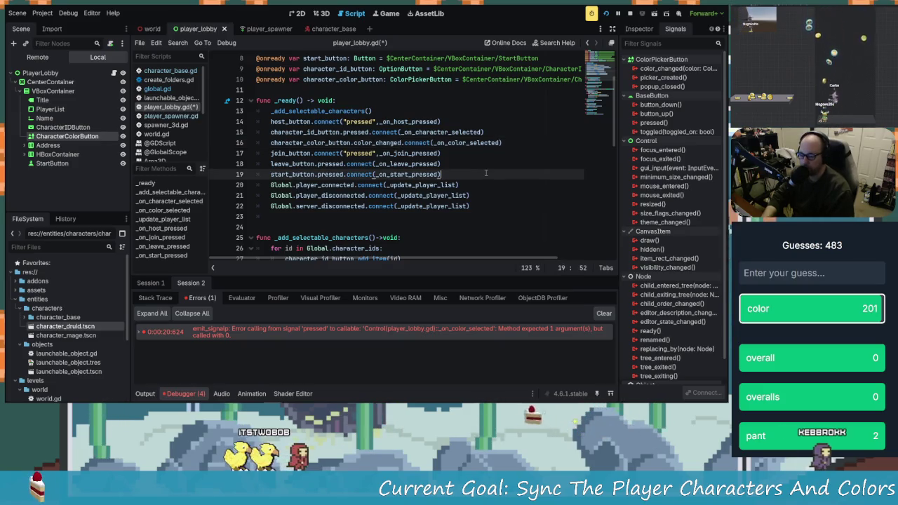
{"action": "key", "text": "Up"}
{"action": "key", "text": "Up"}
{"action": "key", "text": "ctrl+s"}
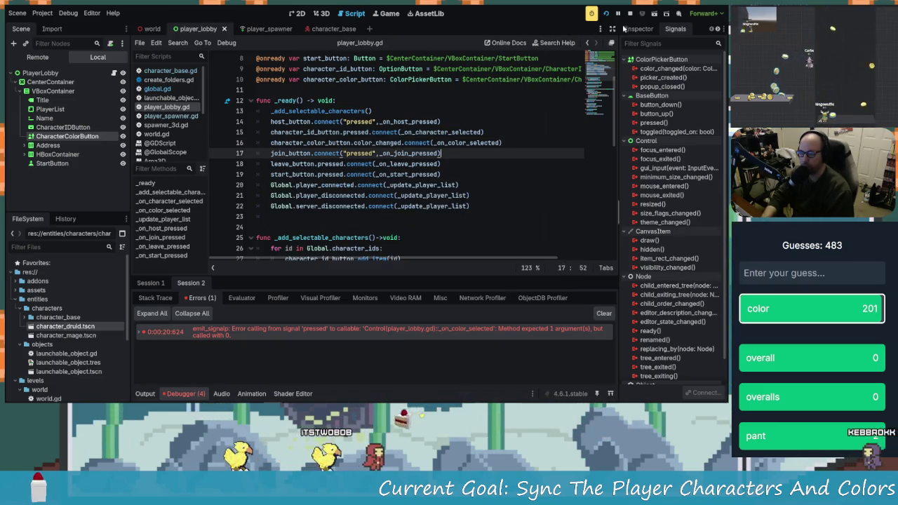
{"action": "left_click", "coordinate": [607, 13]}
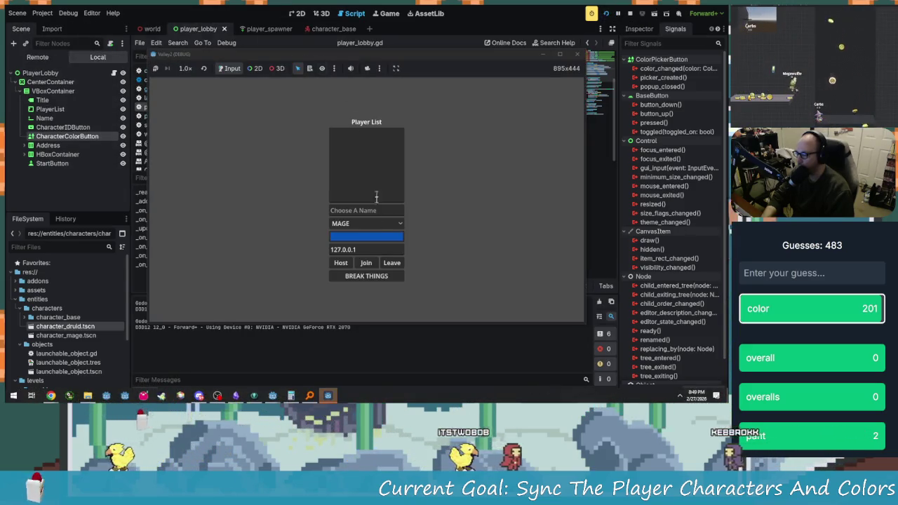
- Arrange both game windows and host as nowDrama with a light grey colour
{"action": "left_click_drag", "start_coordinate": [213, 53], "coordinate": [194, 5]}
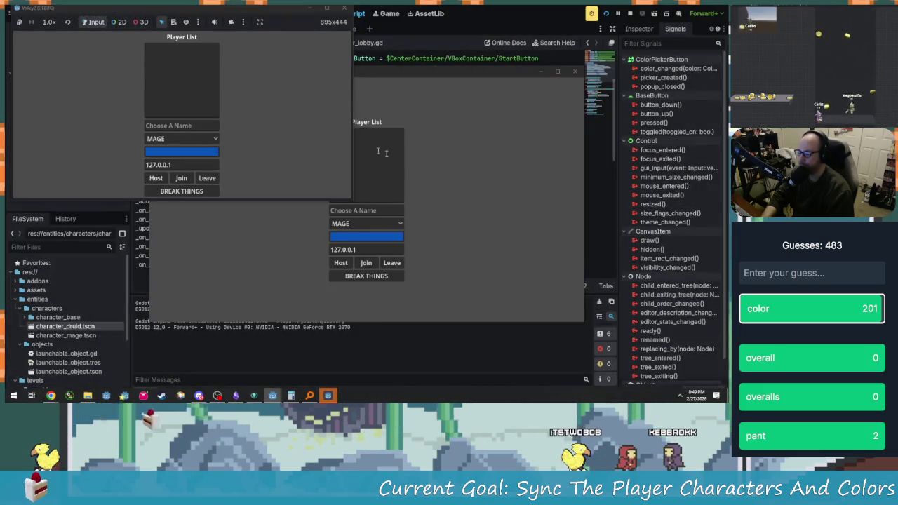
{"action": "mouse_move", "coordinate": [418, 73]}
{"action": "left_mouse_down"}
{"action": "mouse_move", "coordinate": [540, 76]}
{"action": "mouse_move", "coordinate": [565, 55]}
{"action": "left_mouse_up"}
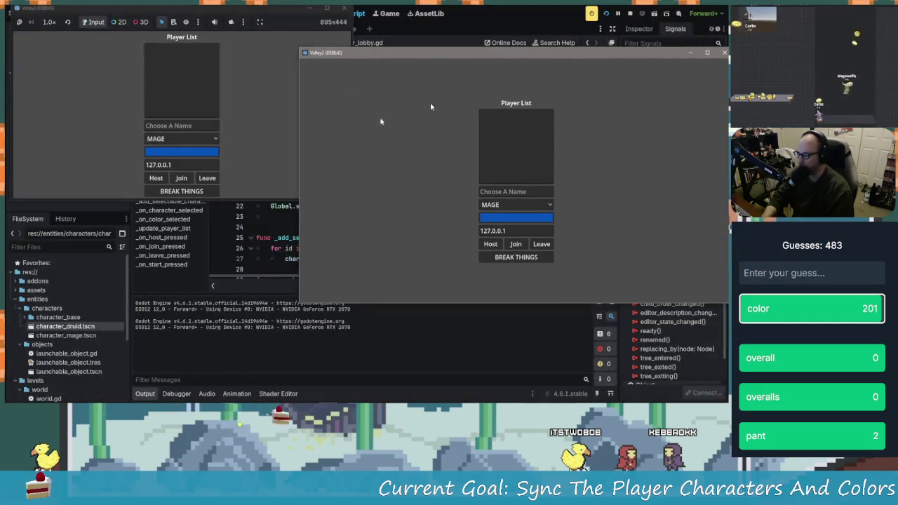
{"action": "left_click_drag", "start_coordinate": [493, 59], "coordinate": [535, 35]}
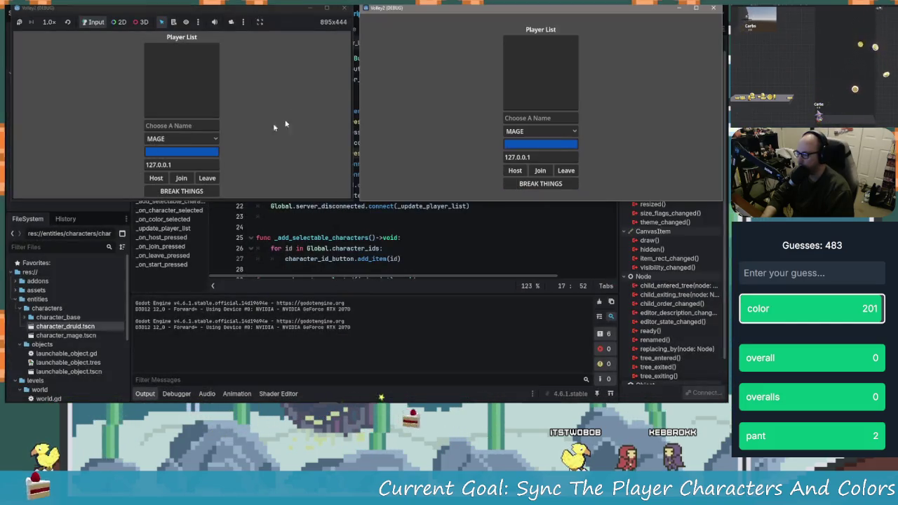
{"action": "left_click", "coordinate": [200, 125]}
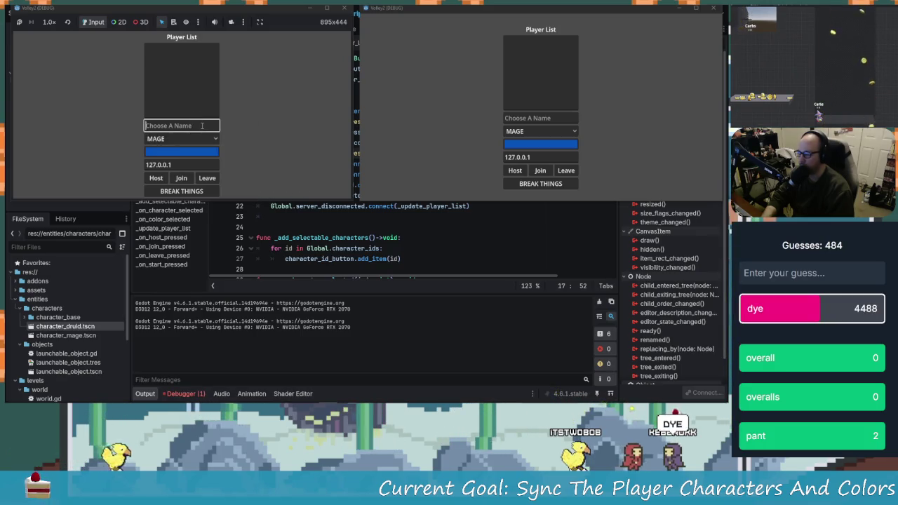
{"action": "type", "text": "SnowDrama"}
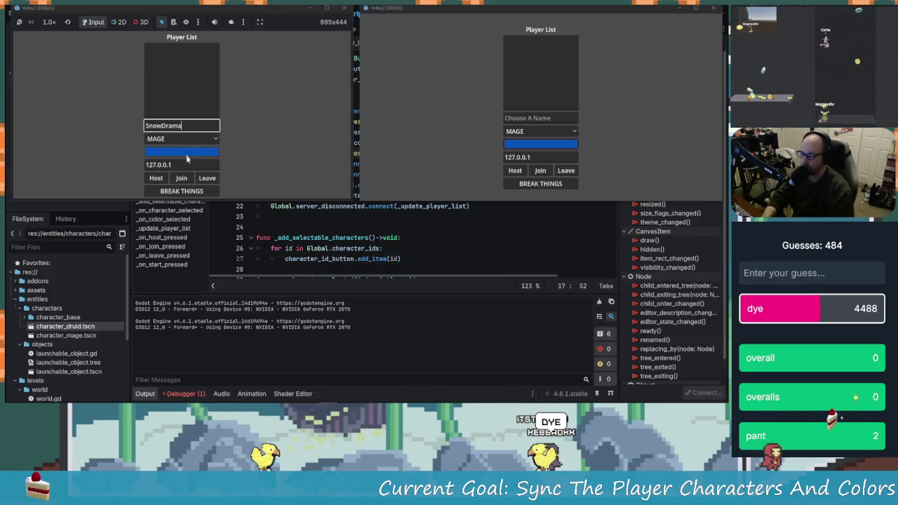
{"action": "left_click", "coordinate": [193, 153]}
{"action": "left_click_drag", "start_coordinate": [221, 70], "coordinate": [120, 49]}
{"action": "left_click", "coordinate": [260, 127]}
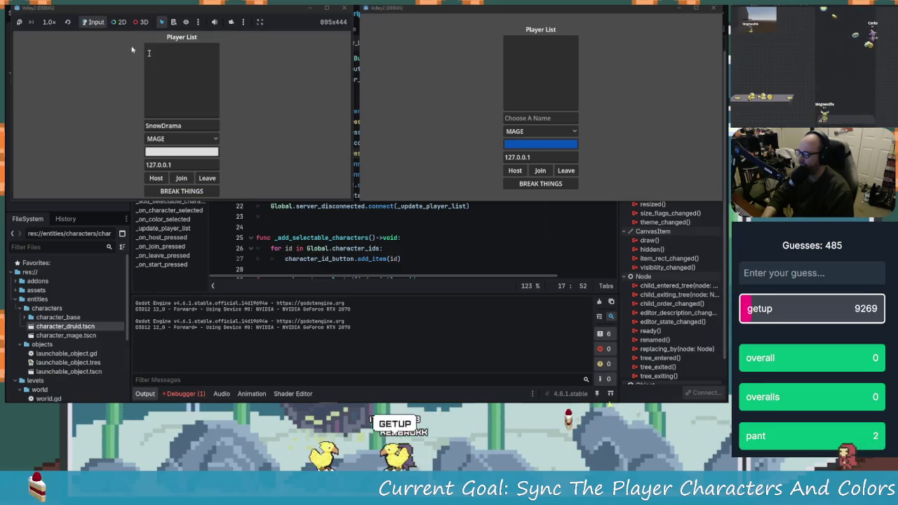
{"action": "left_click", "coordinate": [156, 179]}
- Join from the second window as Mego, a green DRUID, then stop the run
{"action": "left_click", "coordinate": [545, 116]}
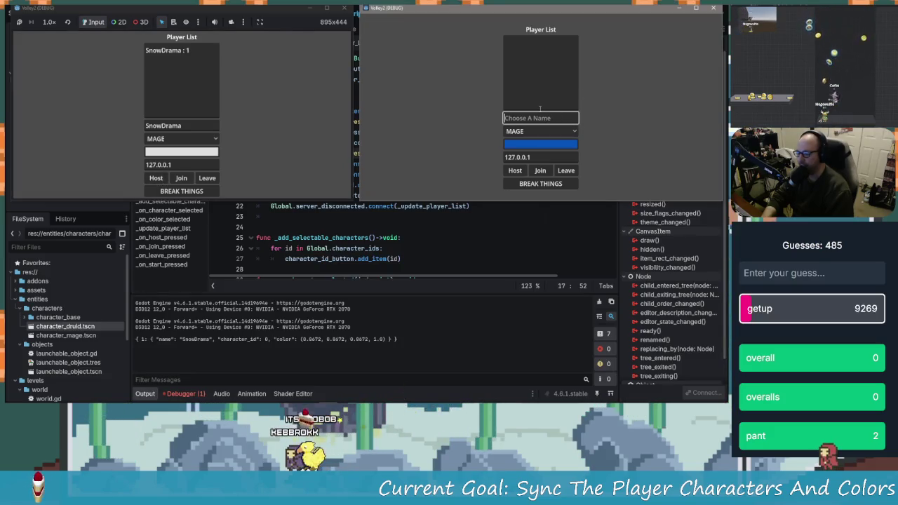
{"action": "type", "text": "Mego"}
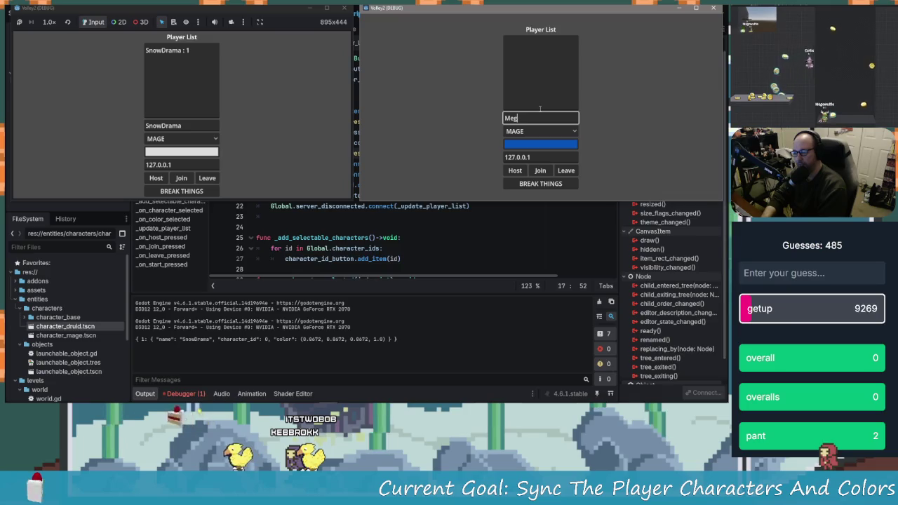
{"action": "left_click", "coordinate": [540, 132]}
{"action": "left_click", "coordinate": [537, 153]}
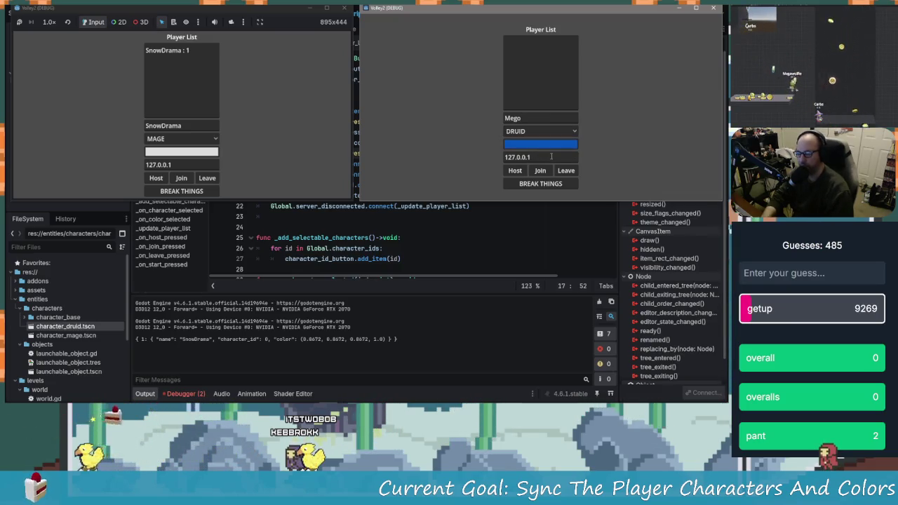
{"action": "left_click", "coordinate": [553, 144]}
{"action": "left_click", "coordinate": [570, 44]}
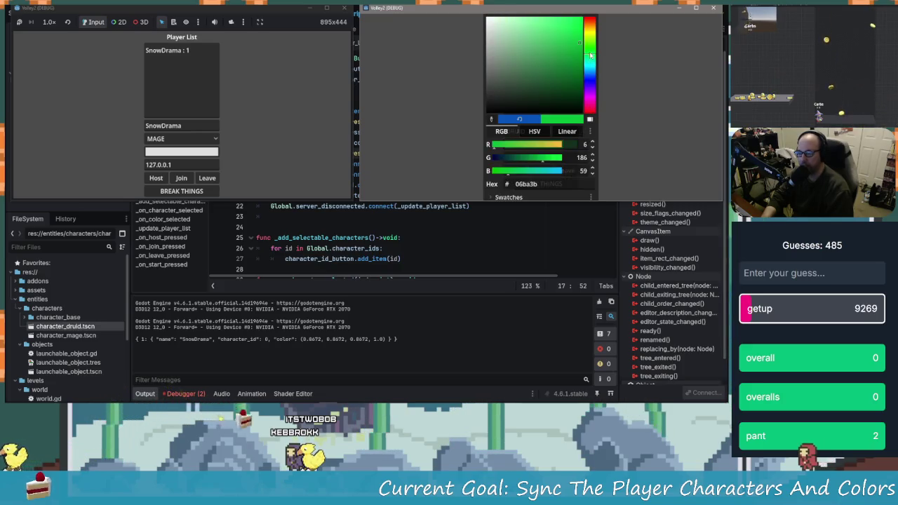
{"action": "left_click", "coordinate": [667, 80]}
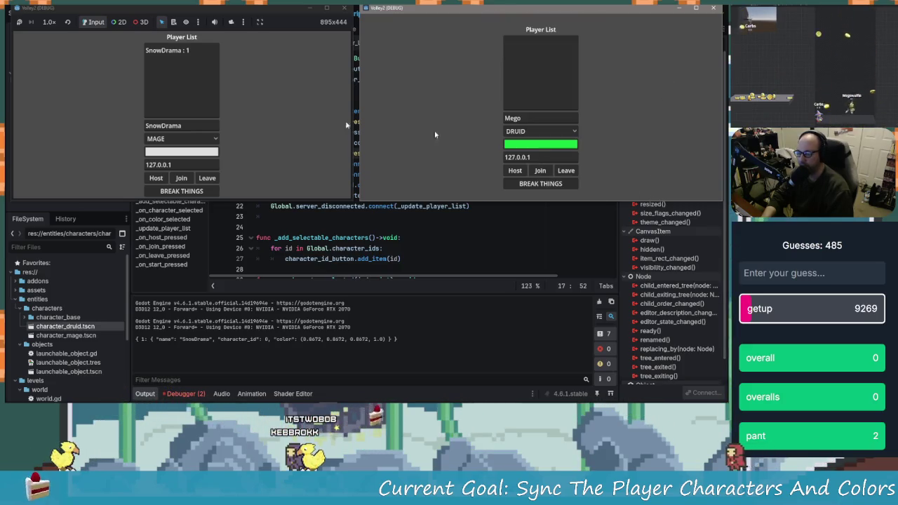
{"action": "left_click", "coordinate": [540, 171]}
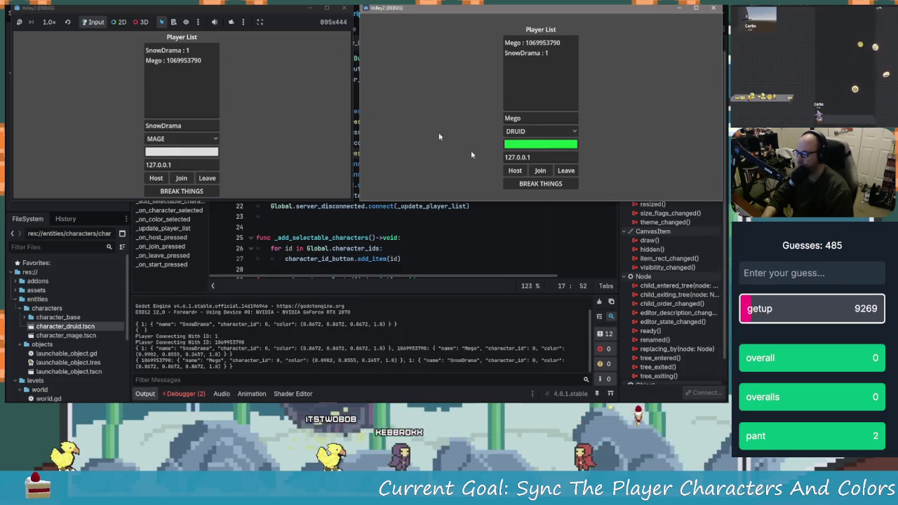
{"action": "left_click", "coordinate": [211, 191]}
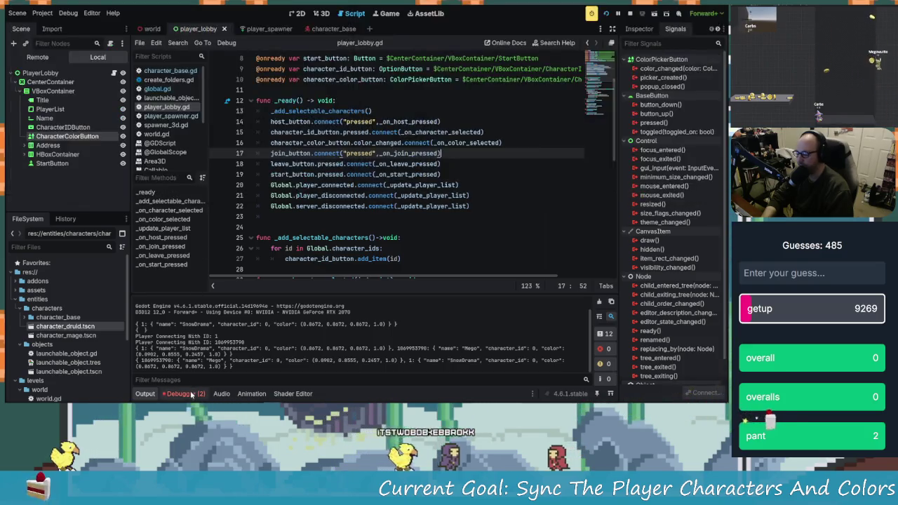
- Trace the signal error to line 15 and check CharacterIDButton's available signals
{"action": "left_click", "coordinate": [209, 341]}
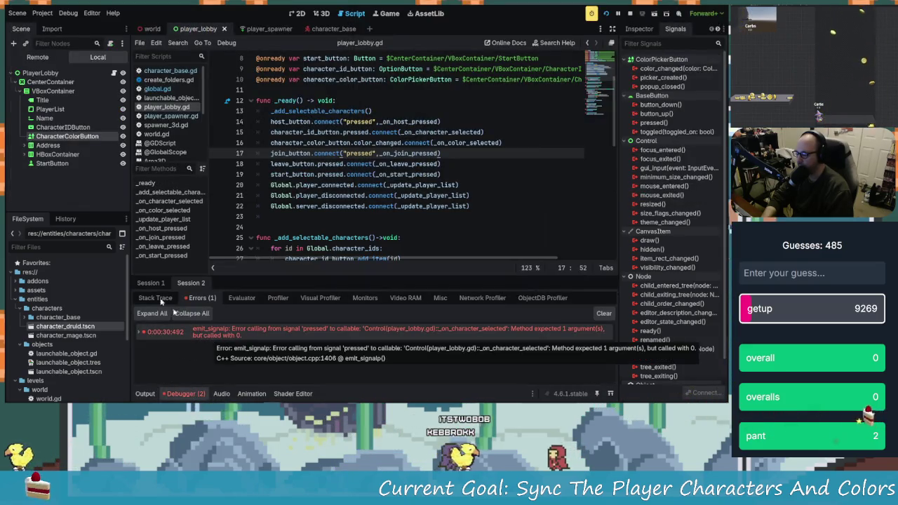
{"action": "left_click", "coordinate": [150, 282]}
{"action": "left_click", "coordinate": [191, 283]}
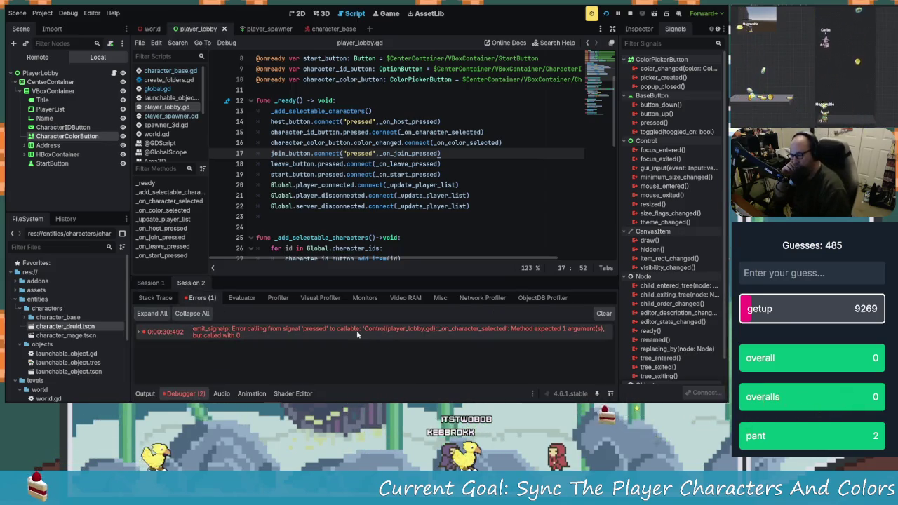
{"action": "mouse_move", "coordinate": [357, 335]}
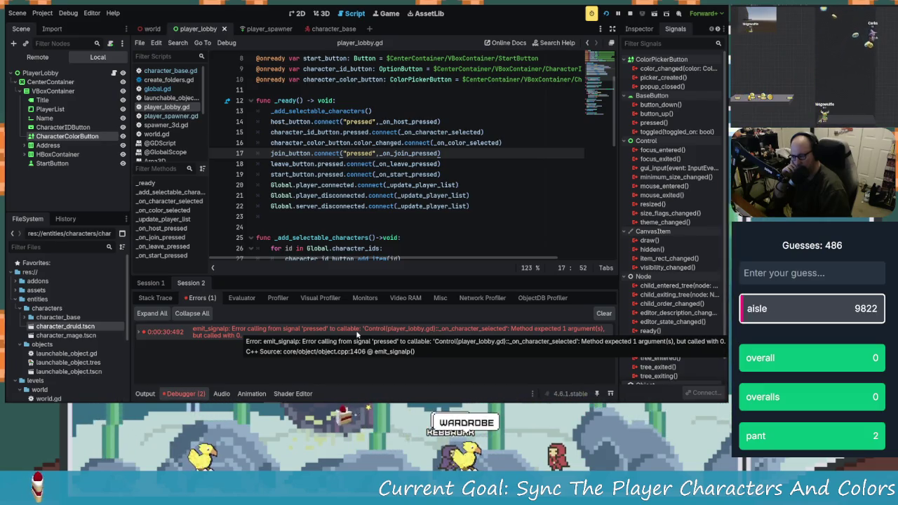
{"action": "left_click", "coordinate": [326, 132]}
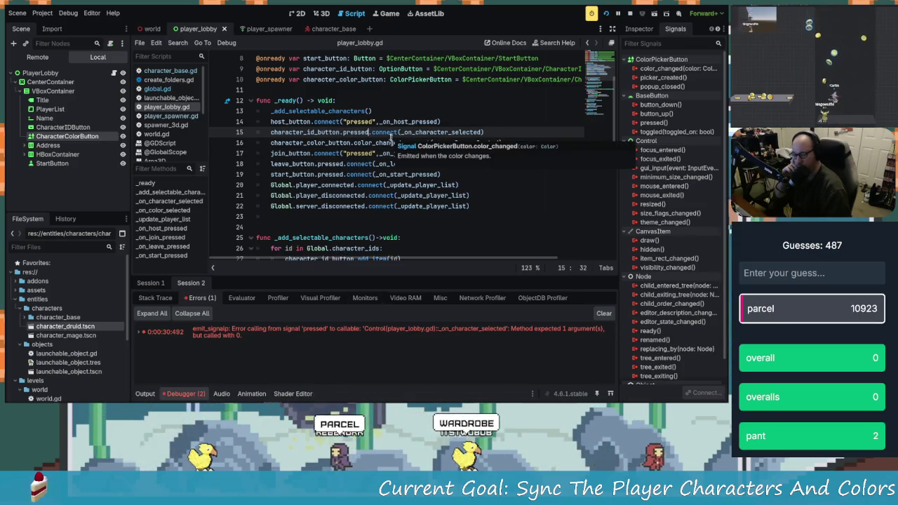
{"action": "left_click", "coordinate": [67, 127]}
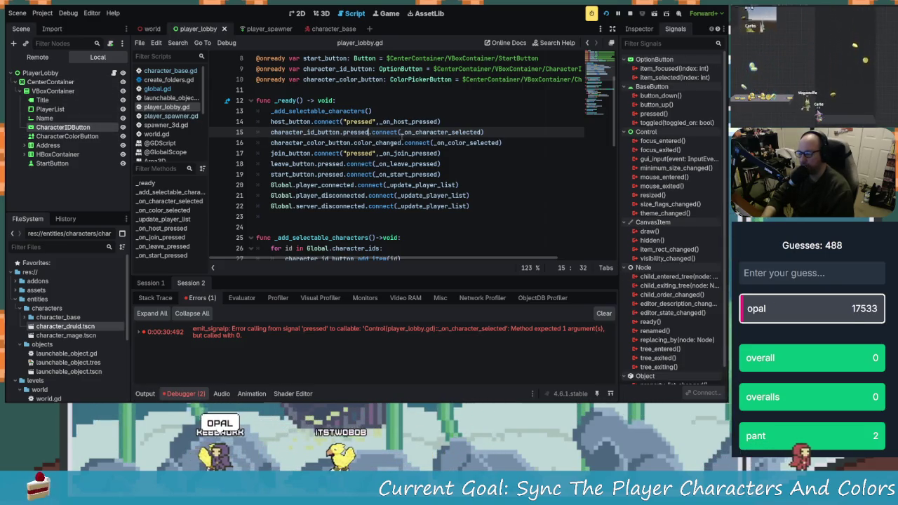
- Change line 15 from pressed to item_selected, save player_lobby.gd, and run with F5
{"action": "key", "text": "BackSpace"}
{"action": "key", "text": "BackSpace"}
{"action": "key", "text": "BackSpace"}
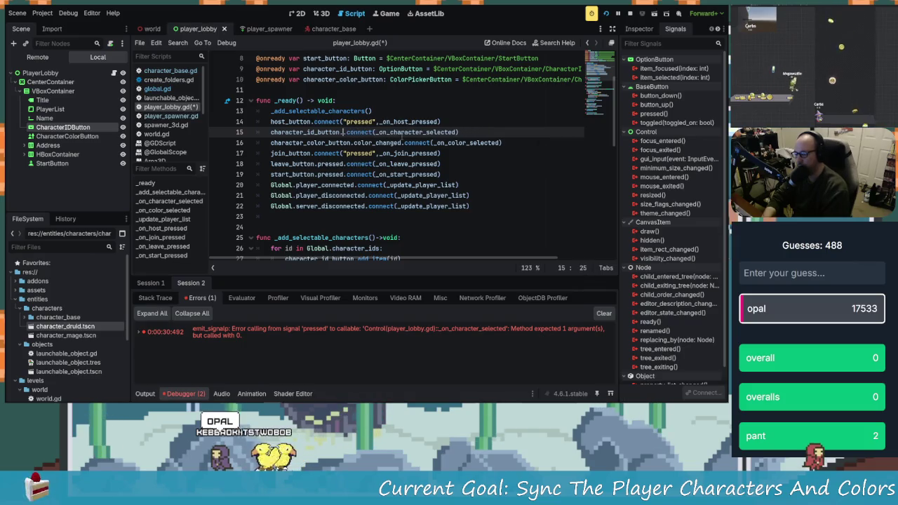
{"action": "type", "text": "item"}
{"action": "key", "text": "BackSpace"}
{"action": "key", "text": "BackSpace"}
{"action": "key", "text": "BackSpace"}
{"action": "type", "text": "itemsle"}
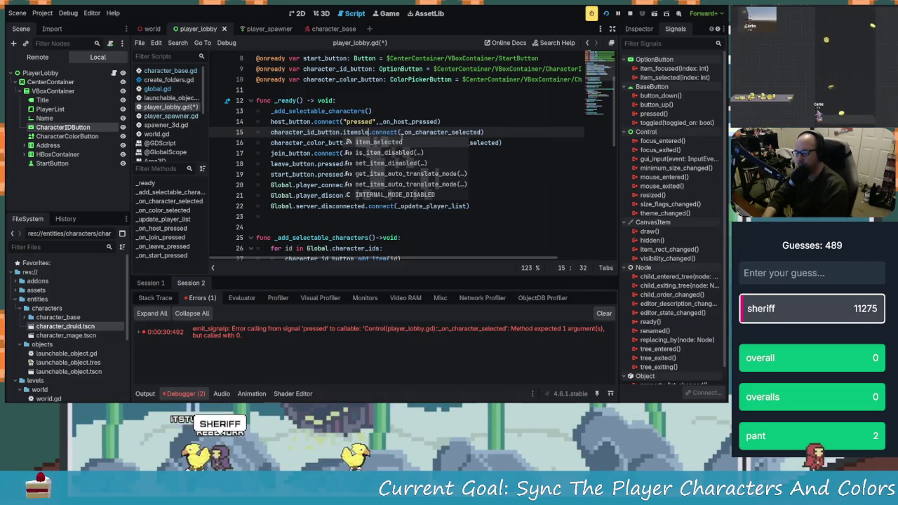
{"action": "key", "text": "Return"}
{"action": "key", "text": "ctrl+s"}
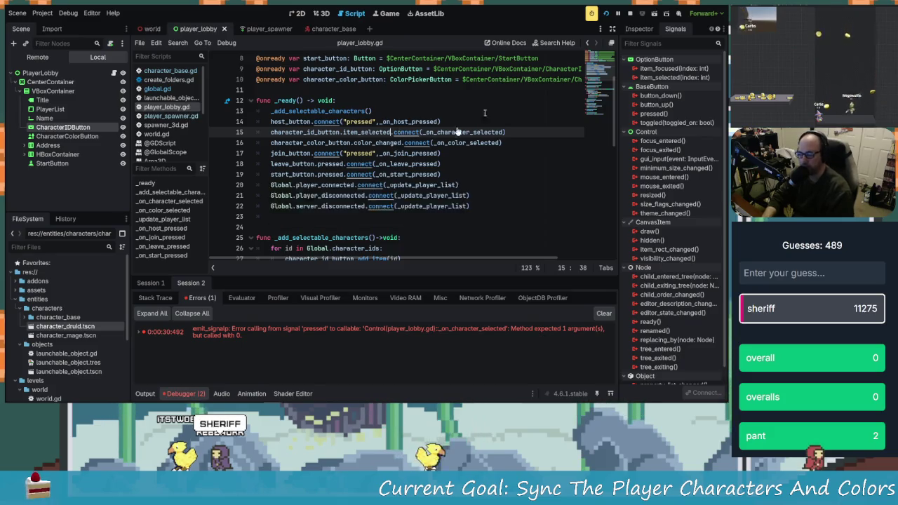
{"action": "key", "text": "F5"}
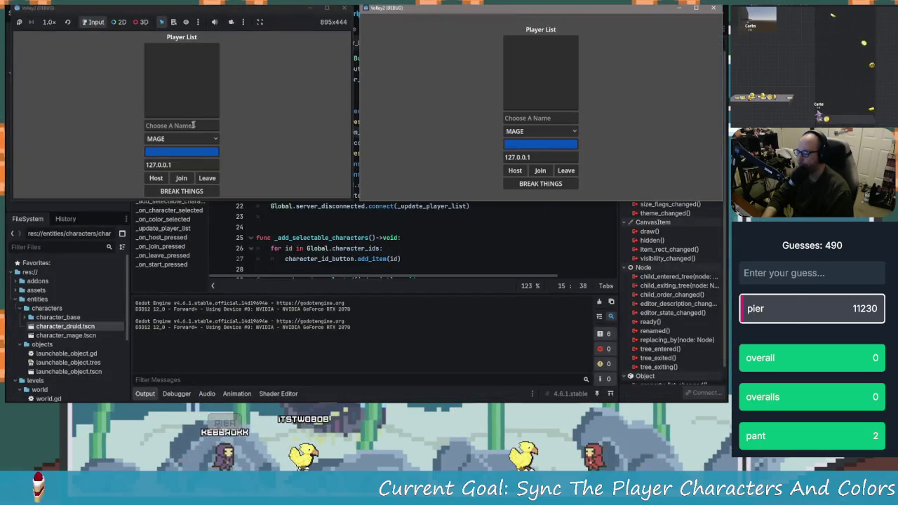
- Name the first player MUSIC, keep MAGE, and pick a bright red colour
{"action": "left_click", "coordinate": [193, 125]}
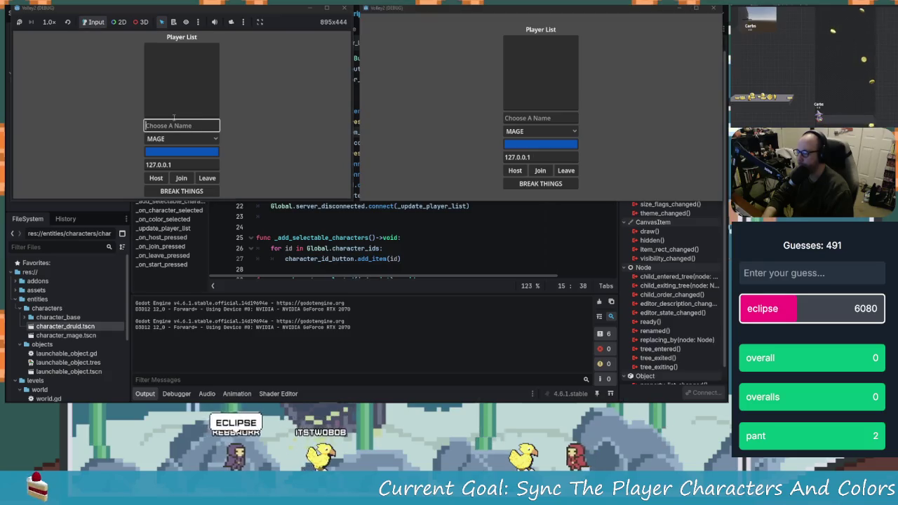
{"action": "type", "text": "MUSIC"}
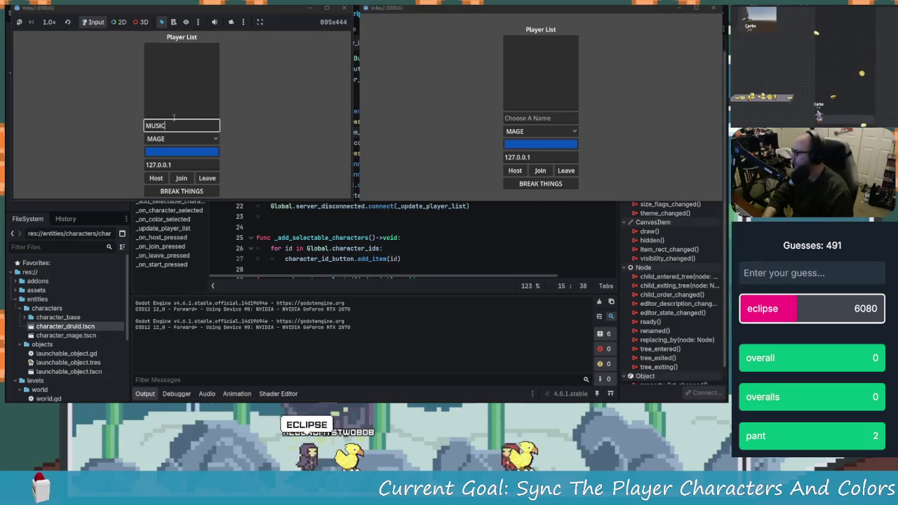
{"action": "left_click", "coordinate": [185, 150]}
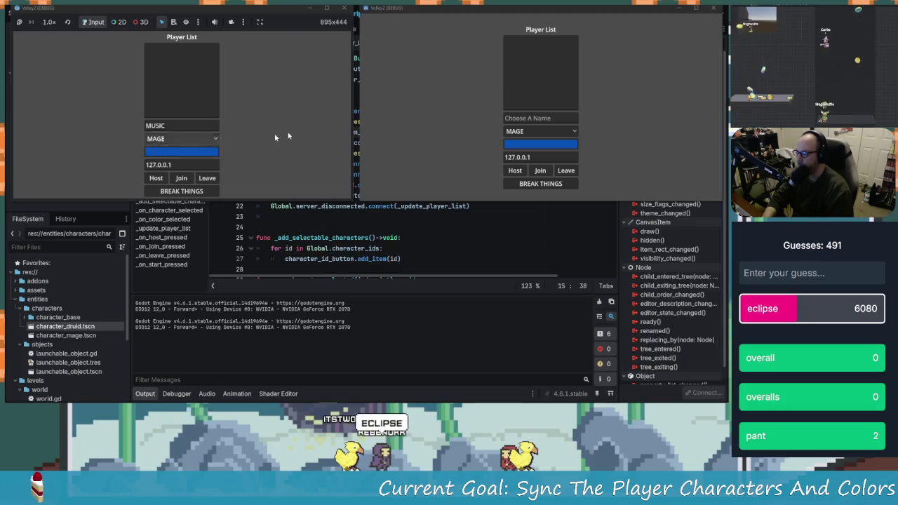
{"action": "left_click", "coordinate": [179, 152]}
{"action": "left_click_drag", "start_coordinate": [235, 104], "coordinate": [234, 37]}
{"action": "left_click", "coordinate": [219, 48]}
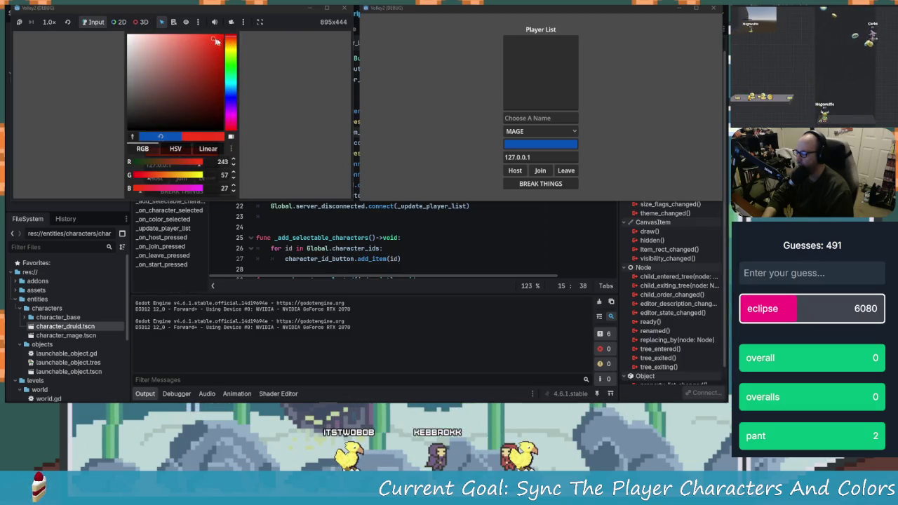
{"action": "left_click", "coordinate": [275, 67]}
- Give the second player a bright purple colour and the DRUID character
{"action": "left_click", "coordinate": [544, 129]}
{"action": "left_click", "coordinate": [545, 123]}
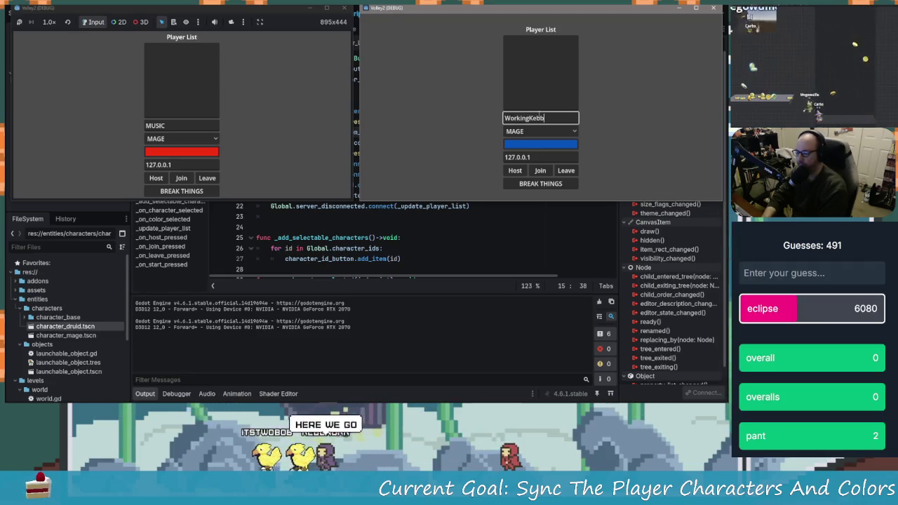
{"action": "left_click", "coordinate": [556, 144]}
{"action": "mouse_move", "coordinate": [590, 81]}
{"action": "left_mouse_down"}
{"action": "mouse_move", "coordinate": [590, 65]}
{"action": "mouse_move", "coordinate": [593, 93]}
{"action": "left_mouse_up"}
{"action": "left_click", "coordinate": [576, 26]}
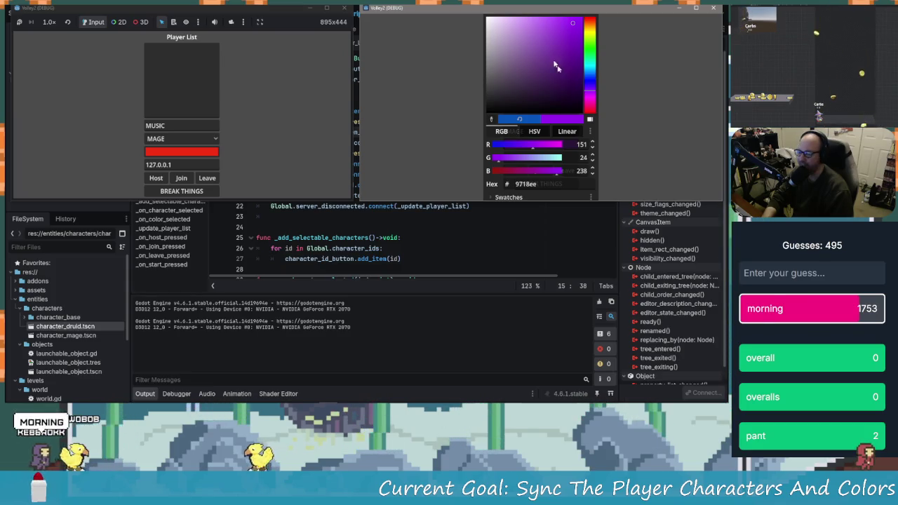
{"action": "left_click", "coordinate": [536, 106]}
{"action": "left_click", "coordinate": [533, 131]}
{"action": "left_click", "coordinate": [526, 153]}
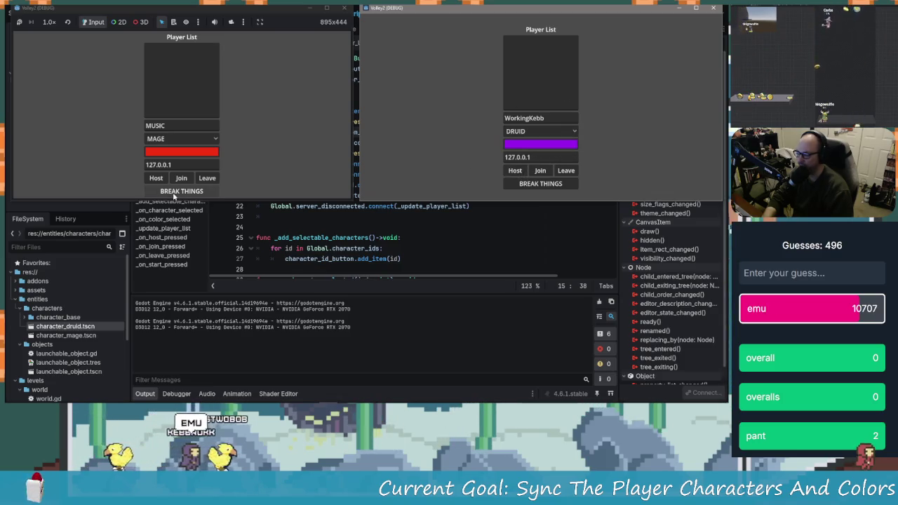
- Host as MUSIC, join from the second window, and start the match
{"action": "left_click", "coordinate": [156, 177]}
{"action": "left_click", "coordinate": [546, 170]}
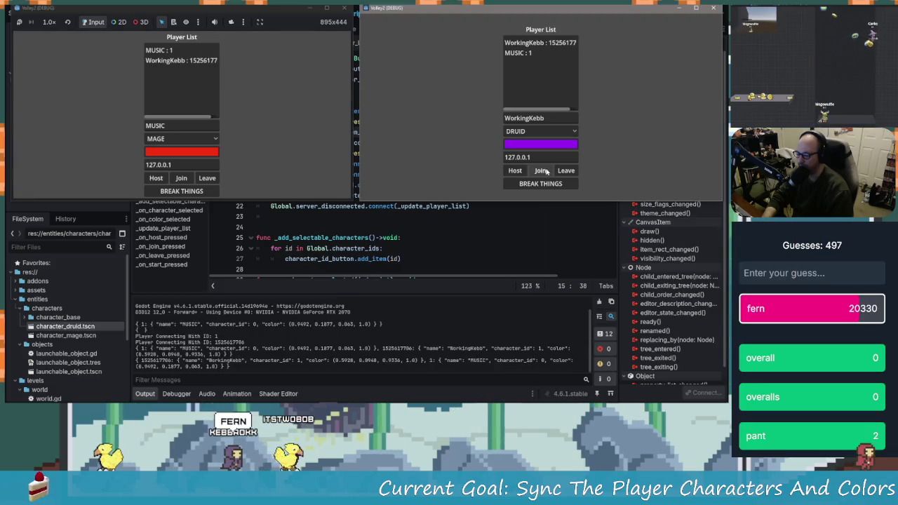
{"action": "left_click", "coordinate": [181, 193]}
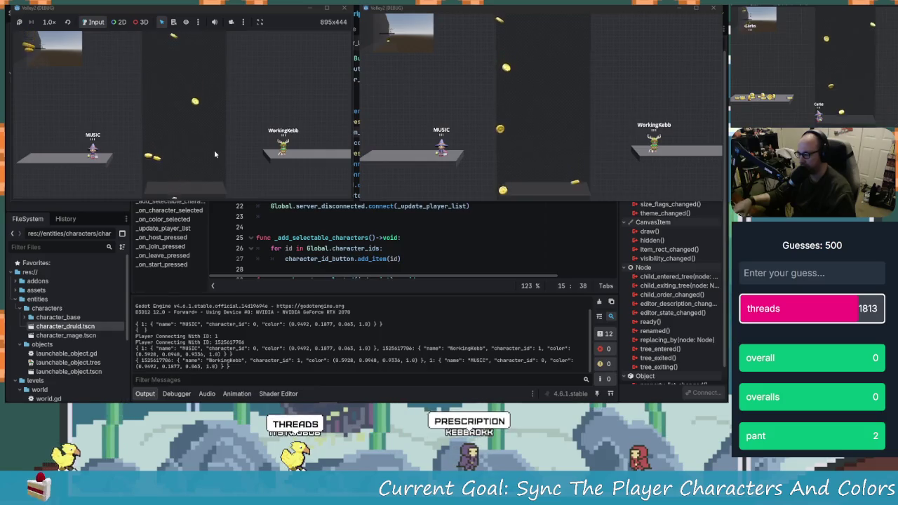
- Run and jump MUSIC, then the second player's druid, with arrow keys and space
{"action": "key", "text": "Right"}
{"action": "key", "text": "space"}
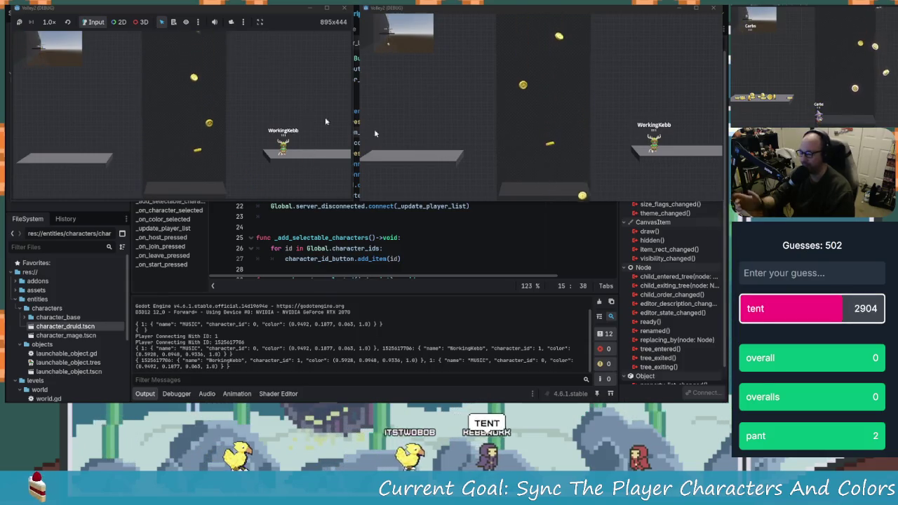
{"action": "left_click", "coordinate": [535, 139]}
{"action": "key", "text": "Left"}
{"action": "key", "text": "space"}
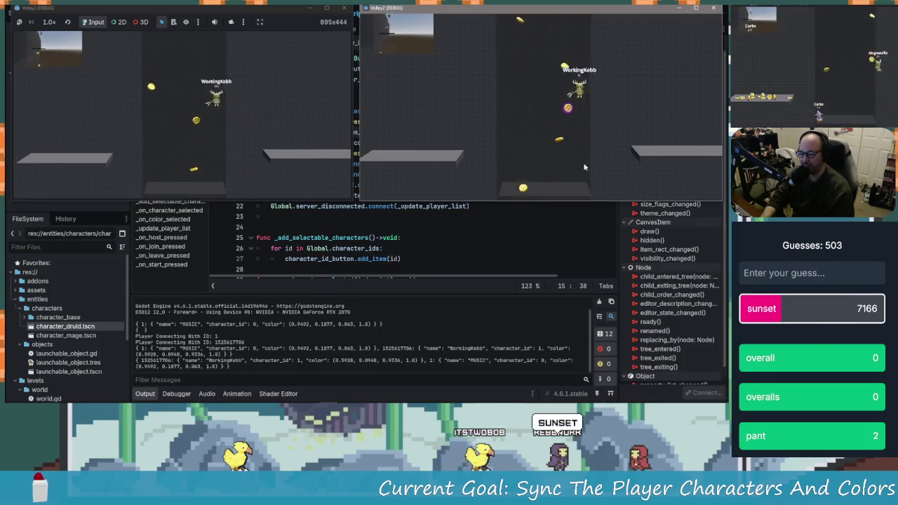
{"action": "key", "text": "Left"}
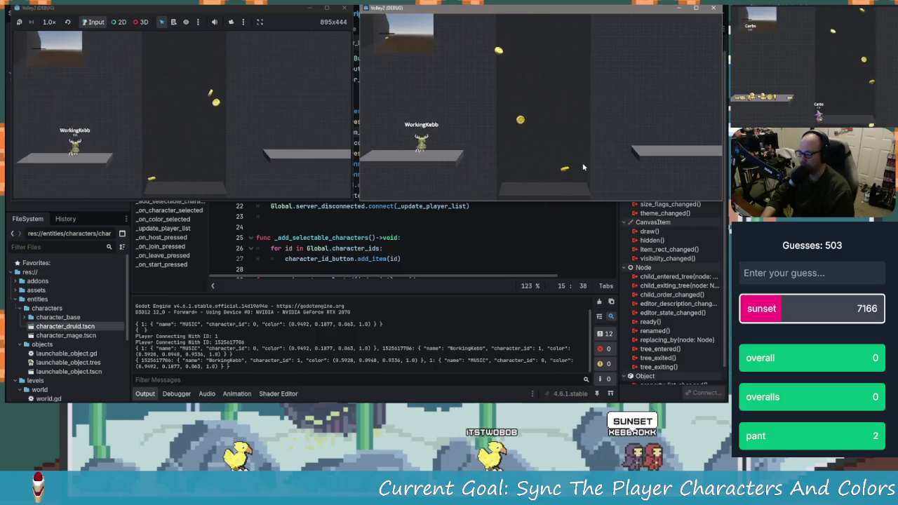
{"action": "key", "text": "Right"}
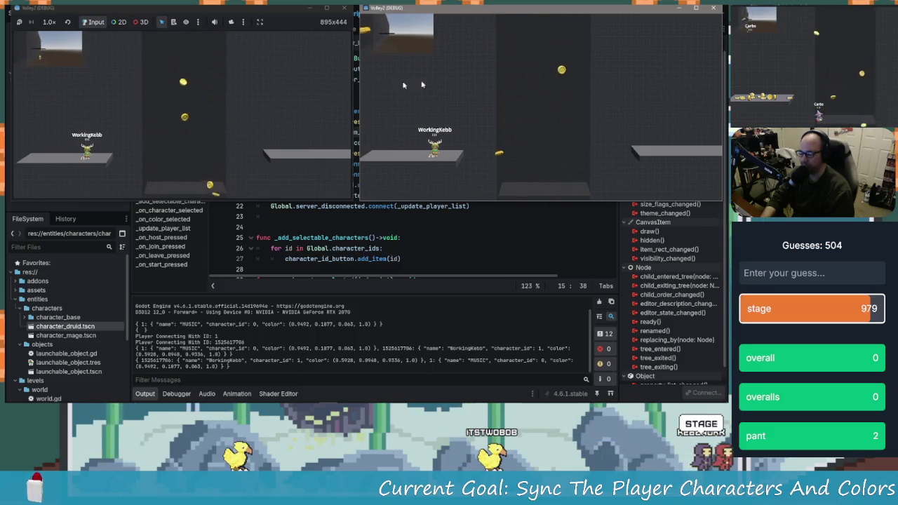
{"action": "key", "text": "Right"}
{"action": "key", "text": "space"}
- Steer the druid right and up-left in mid-air, then close the second game window
{"action": "key", "text": "Right"}
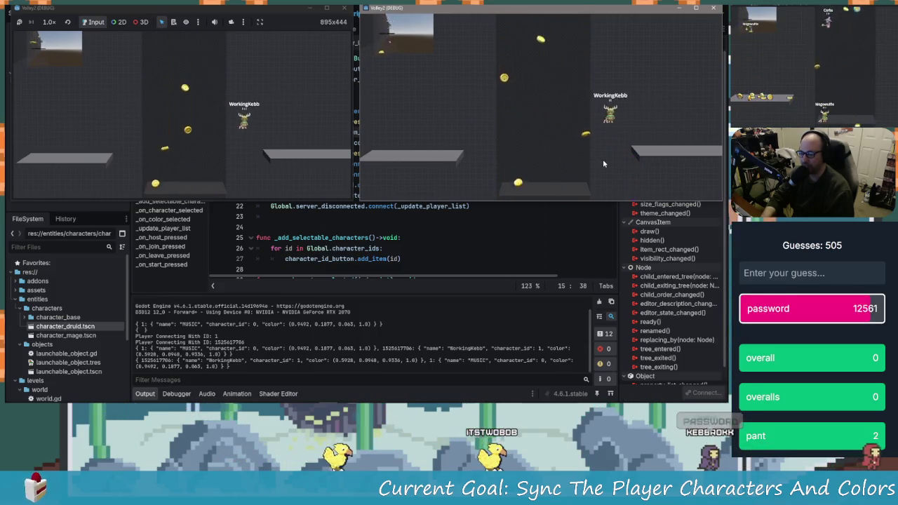
{"action": "key", "text": "Left"}
{"action": "key", "text": "space"}
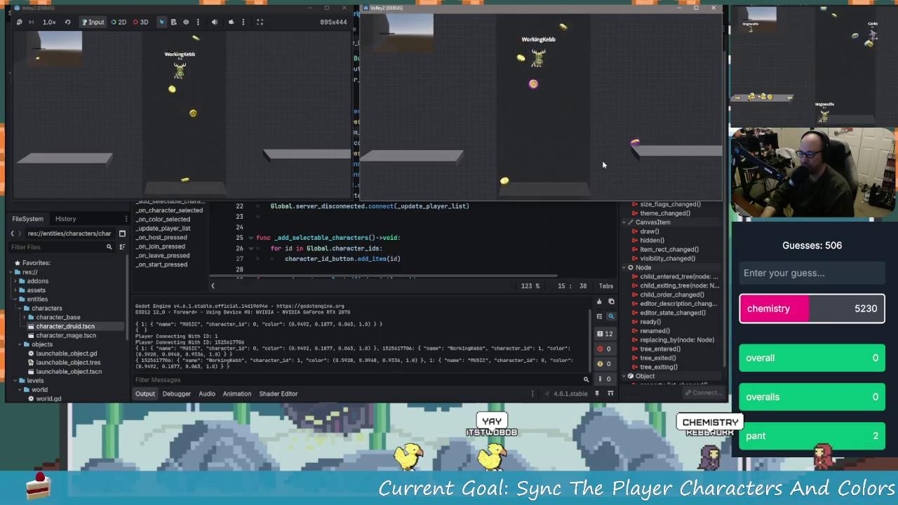
{"action": "key", "text": "Right"}
{"action": "key", "text": "Right"}
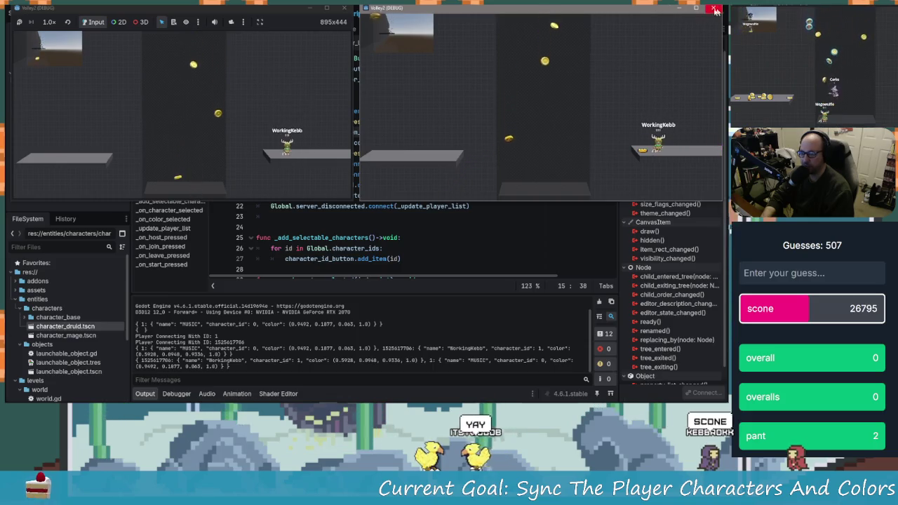
{"action": "left_click", "coordinate": [713, 8]}
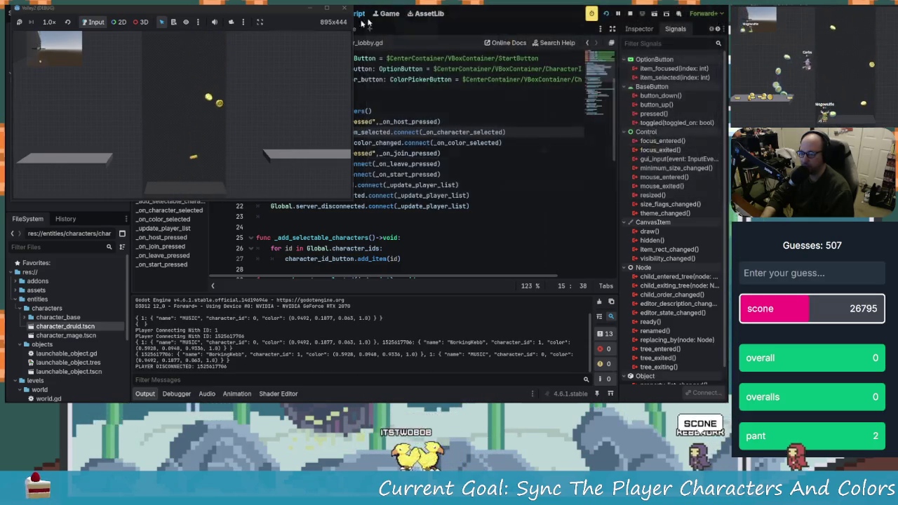
- Restart the game and place the two windows top-left and top-right
{"action": "left_click", "coordinate": [344, 9]}
{"action": "left_click", "coordinate": [607, 15]}
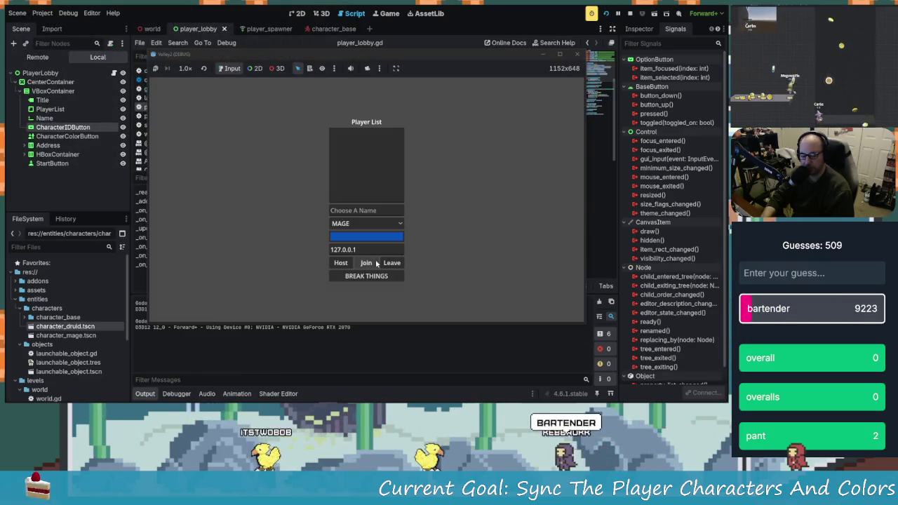
{"action": "mouse_move", "coordinate": [342, 55]}
{"action": "left_mouse_down"}
{"action": "mouse_move", "coordinate": [203, 31]}
{"action": "mouse_move", "coordinate": [211, 42]}
{"action": "left_mouse_up"}
{"action": "mouse_move", "coordinate": [386, 71]}
{"action": "left_mouse_down"}
{"action": "mouse_move", "coordinate": [477, 70]}
{"action": "mouse_move", "coordinate": [554, 32]}
{"action": "left_mouse_up"}
- Name the players COOL MAN and LAME DUDE
{"action": "left_click", "coordinate": [209, 126]}
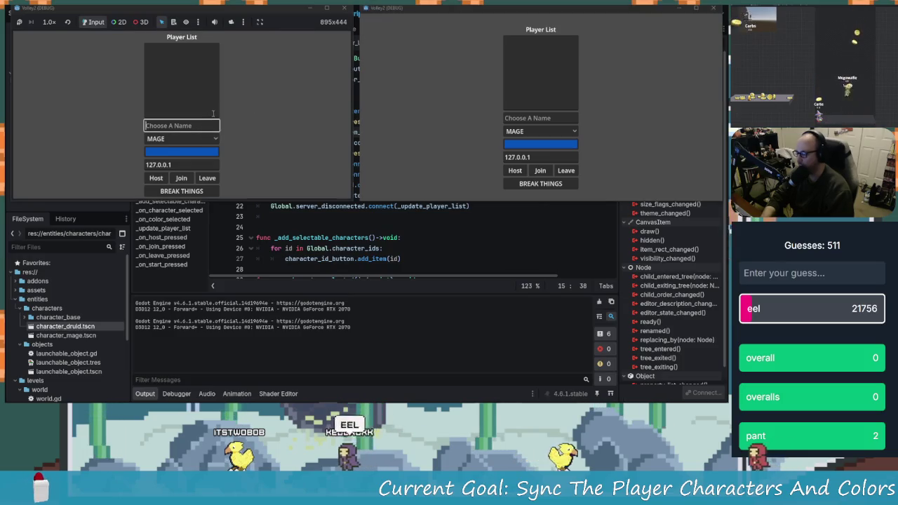
{"action": "type", "text": "COOL MAN"}
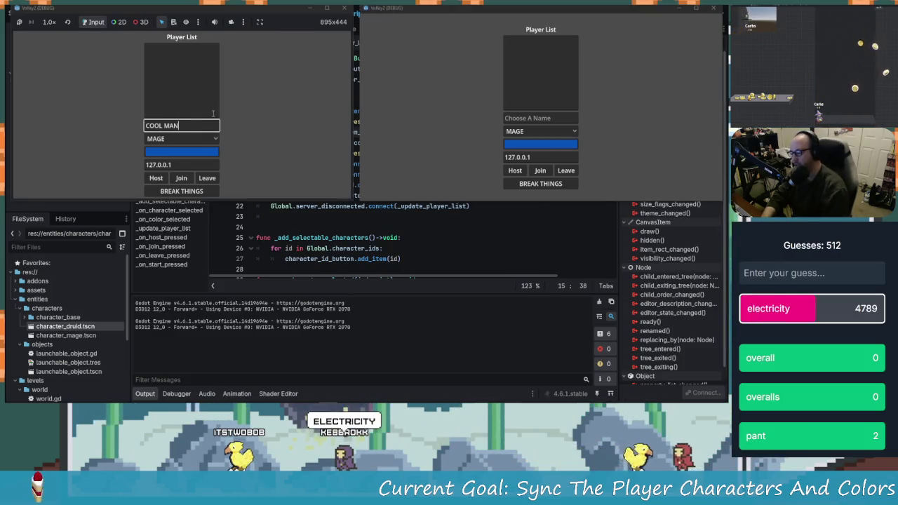
{"action": "left_click", "coordinate": [515, 118]}
{"action": "type", "text": "L"}
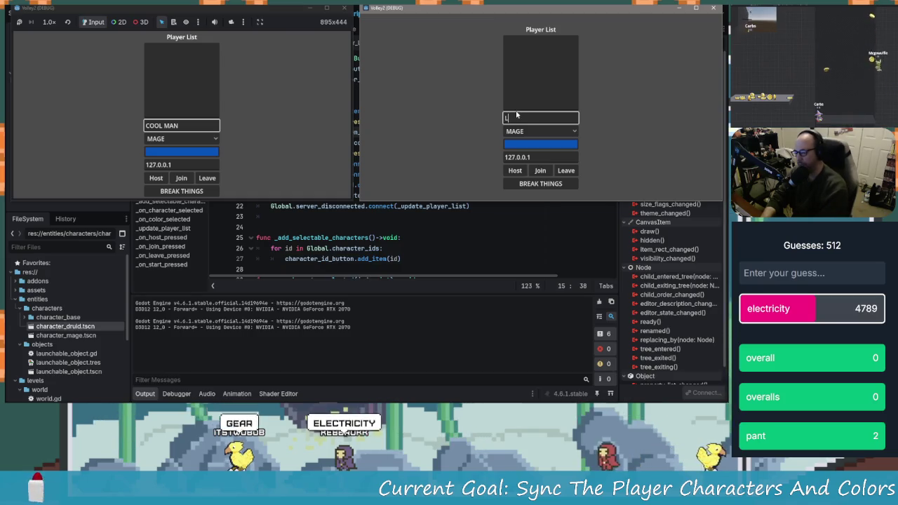
{"action": "type", "text": "AME DUDE"}
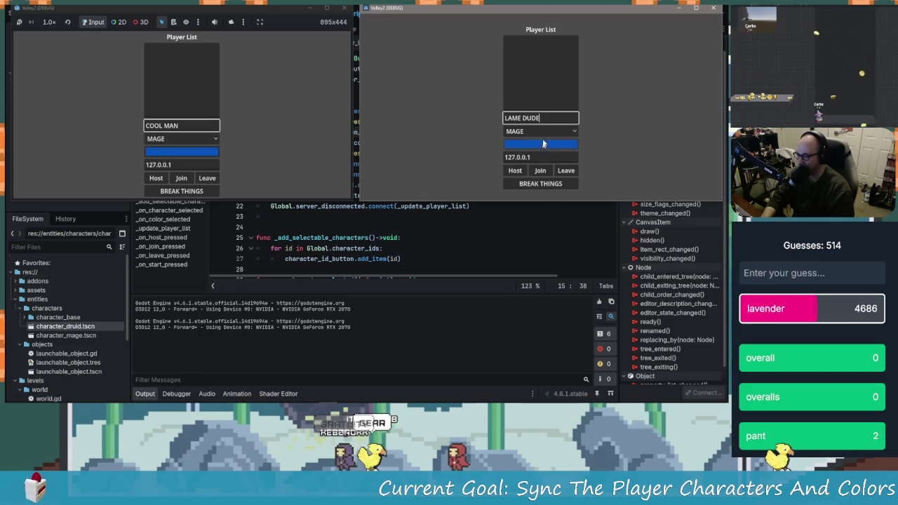
- Make COOL MAN a yellow druid
{"action": "left_click", "coordinate": [181, 139]}
{"action": "left_click", "coordinate": [168, 150]}
{"action": "left_click", "coordinate": [204, 151]}
{"action": "left_click_drag", "start_coordinate": [230, 91], "coordinate": [235, 52]}
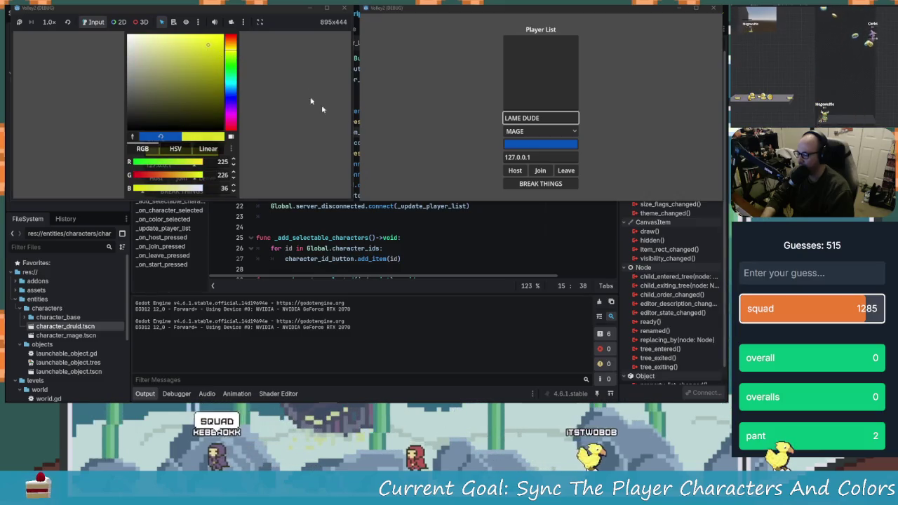
- Give LAME DUDE a bright magenta-purple colour
{"action": "left_click", "coordinate": [540, 144]}
{"action": "left_click", "coordinate": [588, 72]}
{"action": "left_click", "coordinate": [519, 59]}
{"action": "mouse_move", "coordinate": [588, 98]}
{"action": "left_mouse_down"}
{"action": "mouse_move", "coordinate": [586, 111]}
{"action": "mouse_move", "coordinate": [588, 94]}
{"action": "left_mouse_up"}
{"action": "left_click", "coordinate": [566, 26]}
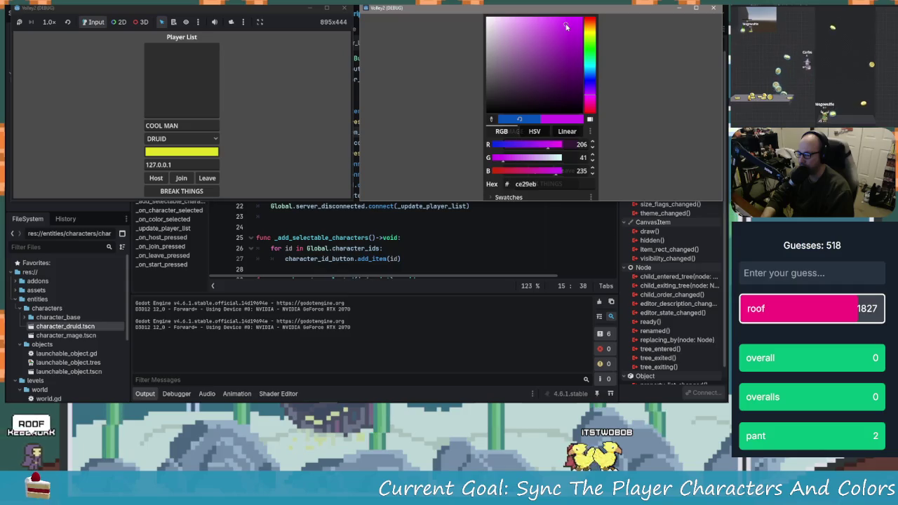
{"action": "key", "text": "Escape"}
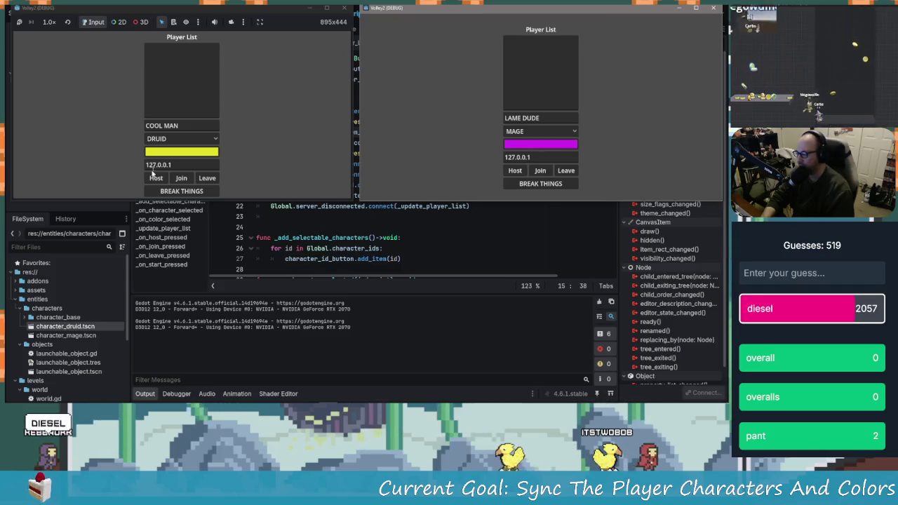
- Host as COOL MAN, join as LAME DUDE, and start the match
{"action": "left_click", "coordinate": [155, 177]}
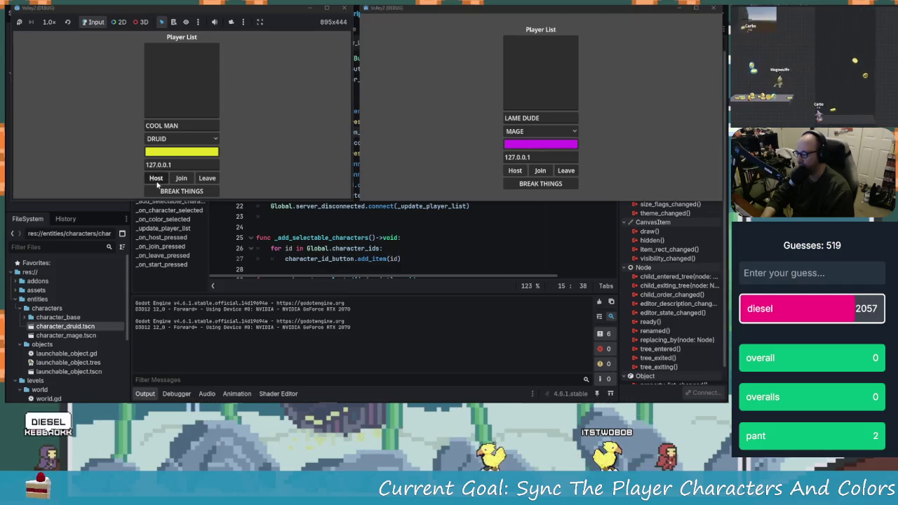
{"action": "left_click", "coordinate": [541, 172]}
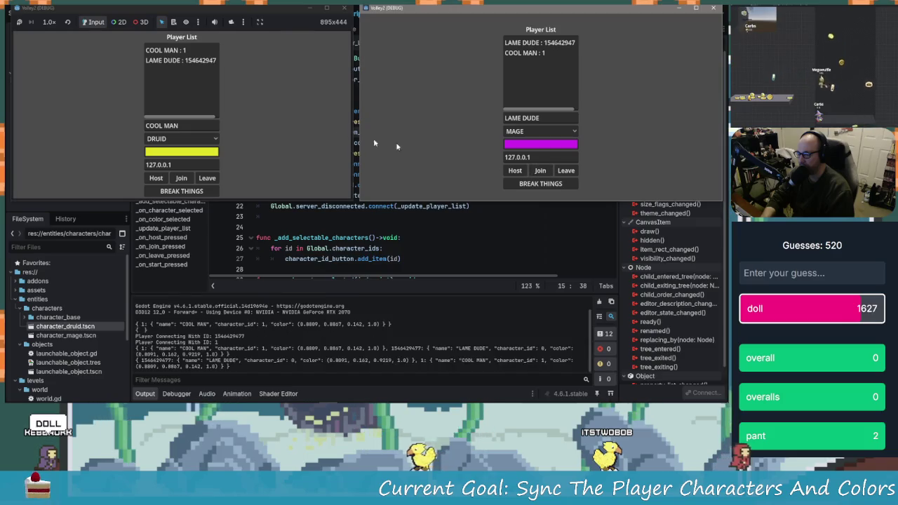
{"action": "left_click", "coordinate": [197, 192]}
{"action": "left_click", "coordinate": [191, 193]}
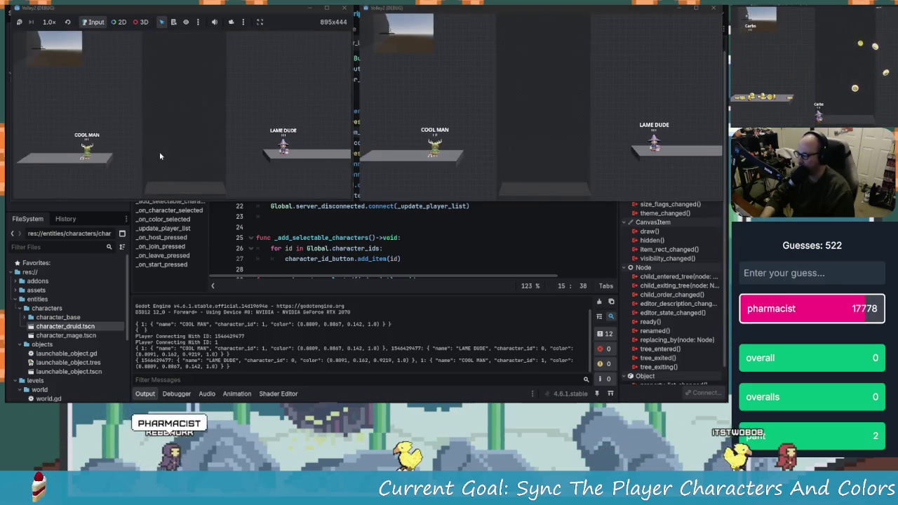
- Jump COOL MAN between platforms and land him beside LAME DUDE
{"action": "key", "text": "Right"}
{"action": "key", "text": "space"}
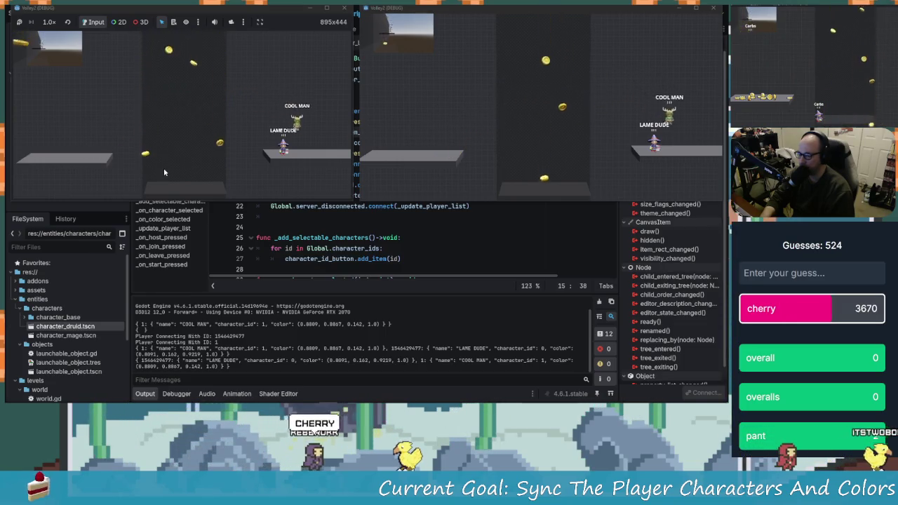
{"action": "key", "text": "Left"}
{"action": "key", "text": "space"}
{"action": "key", "text": "Left"}
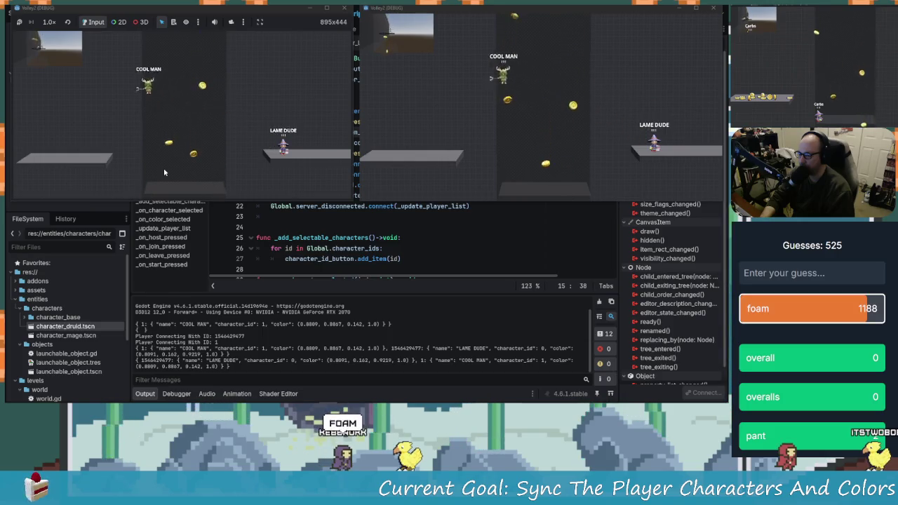
{"action": "key", "text": "Right"}
{"action": "key", "text": "space"}
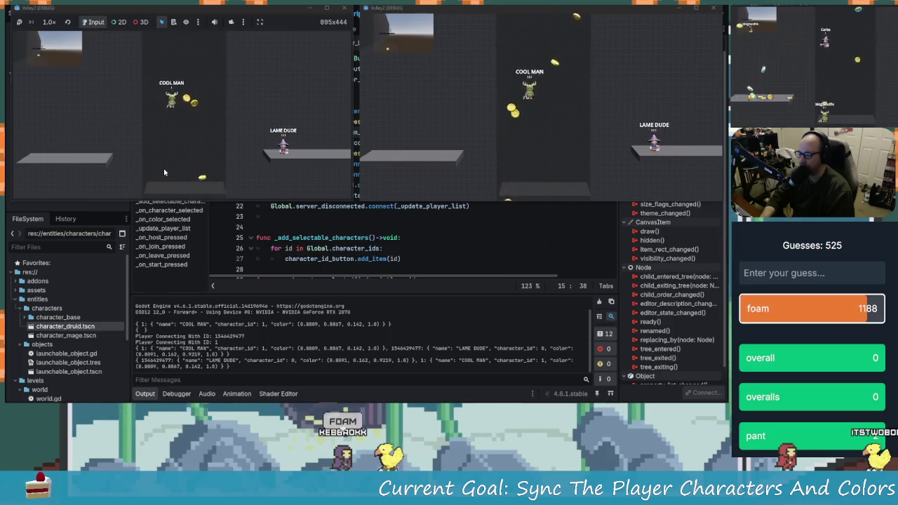
- Stop the running game with F8 and launch the project again
{"action": "key", "text": "F8"}
{"action": "left_click", "coordinate": [441, 164]}
{"action": "left_click", "coordinate": [605, 14]}
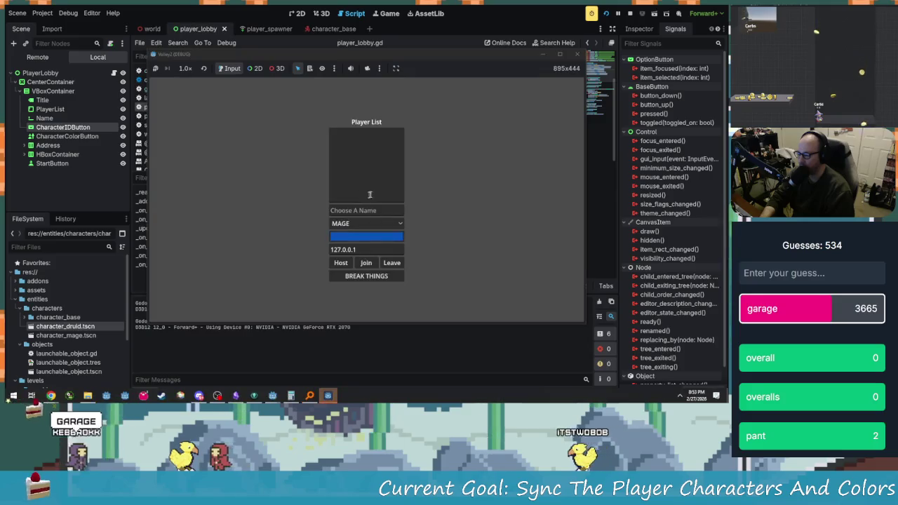
- Host as 'adsgf', arrange both game windows, and join from the second one
{"action": "left_click", "coordinate": [366, 210]}
{"action": "type", "text": "adsgf"}
{"action": "left_click", "coordinate": [340, 262]}
{"action": "left_click_drag", "start_coordinate": [393, 59], "coordinate": [257, 13]}
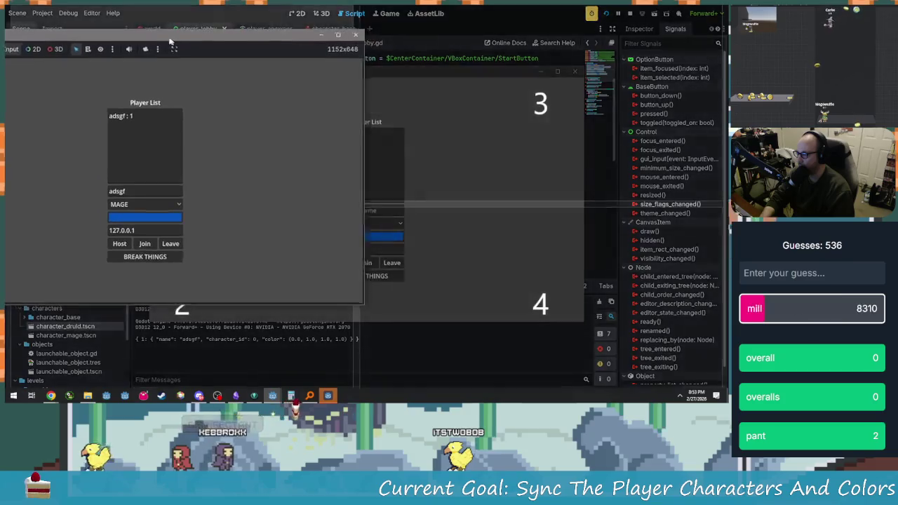
{"action": "mouse_move", "coordinate": [456, 70]}
{"action": "left_mouse_down"}
{"action": "mouse_move", "coordinate": [588, 48]}
{"action": "mouse_move", "coordinate": [521, 145]}
{"action": "left_mouse_up"}
{"action": "type", "text": "sg"}
{"action": "left_click", "coordinate": [540, 170]}
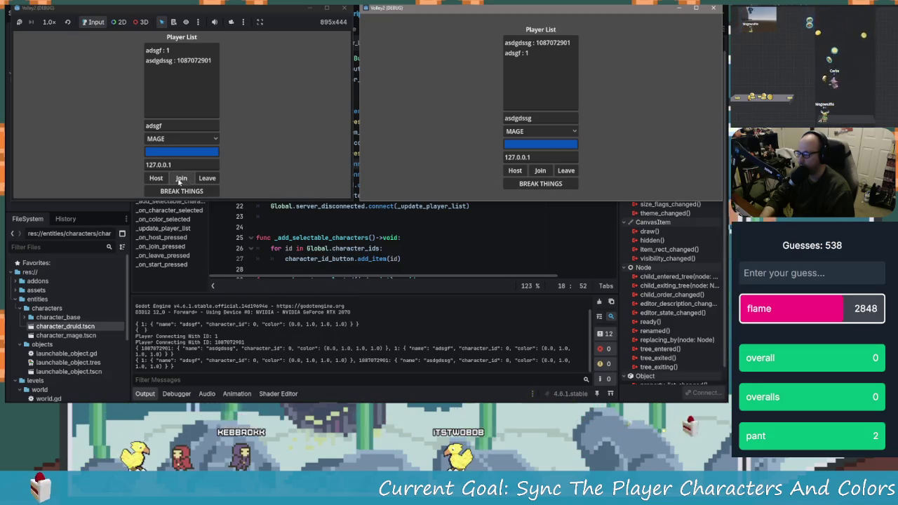
- Start the match and jump the second mage left, then back right
{"action": "left_click", "coordinate": [252, 171]}
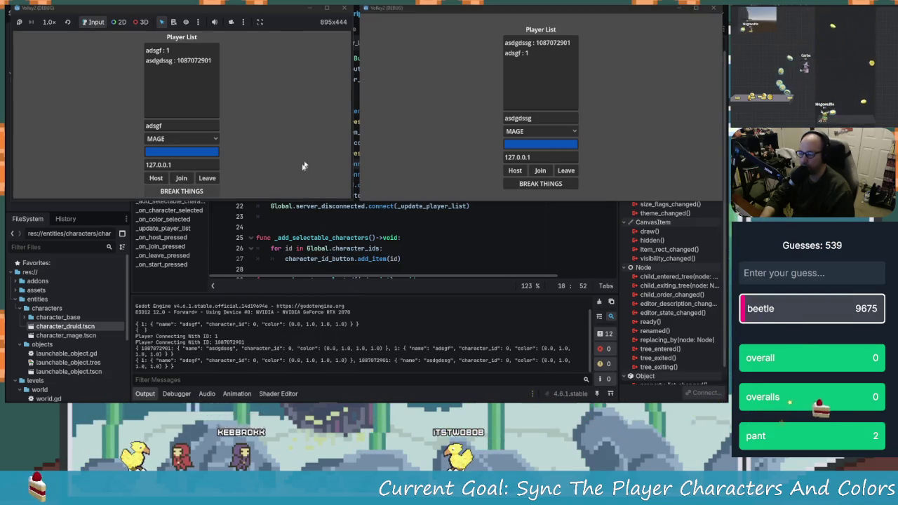
{"action": "key", "text": "Return"}
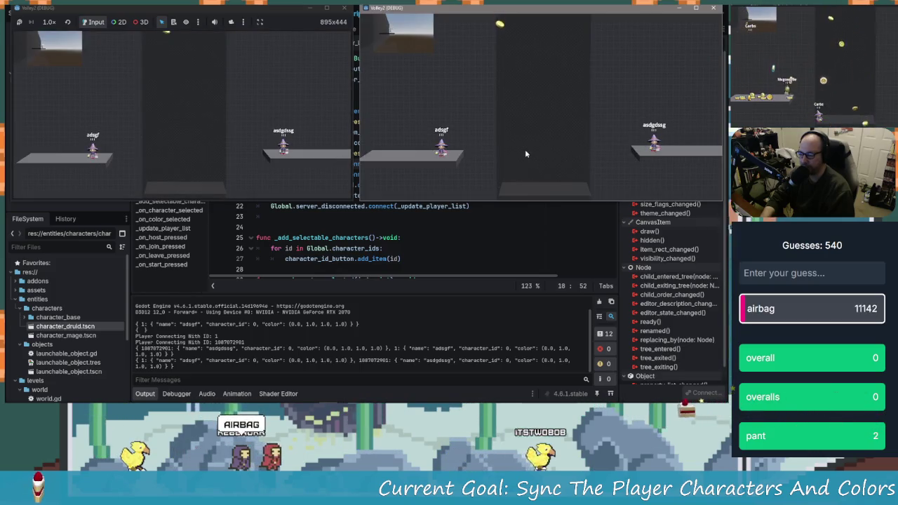
{"action": "key", "text": "Left"}
{"action": "key", "text": "space"}
{"action": "key", "text": "Left"}
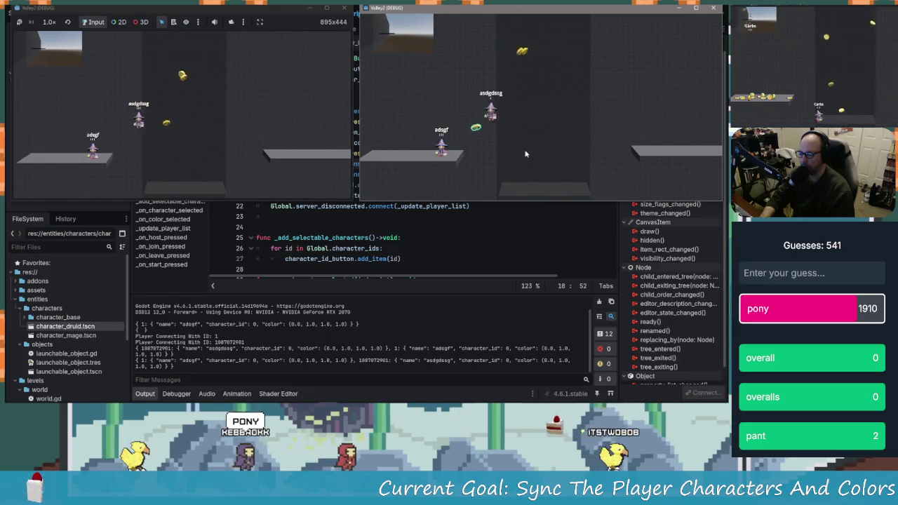
{"action": "key", "text": "Right"}
{"action": "key", "text": "space"}
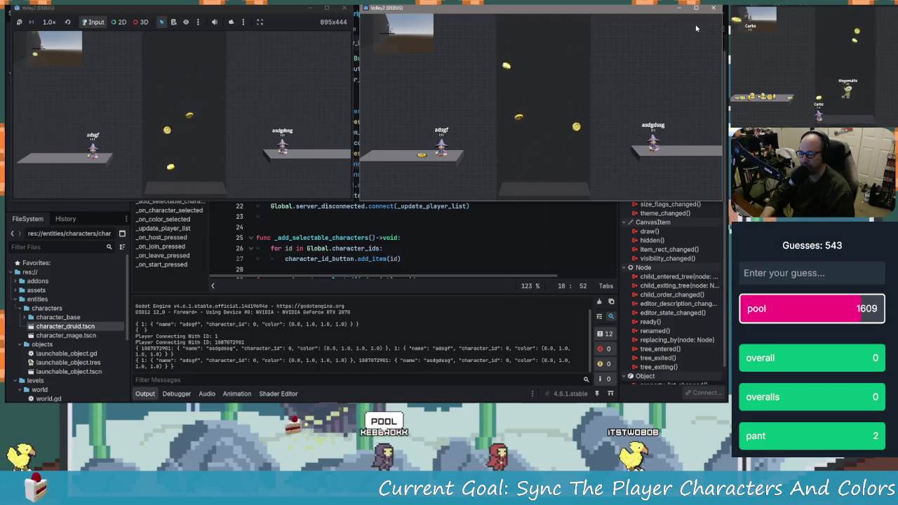
- Close both game windows to stop debugging
{"action": "left_click", "coordinate": [713, 8]}
{"action": "left_click", "coordinate": [343, 8]}
{"action": "left_click", "coordinate": [454, 143]}
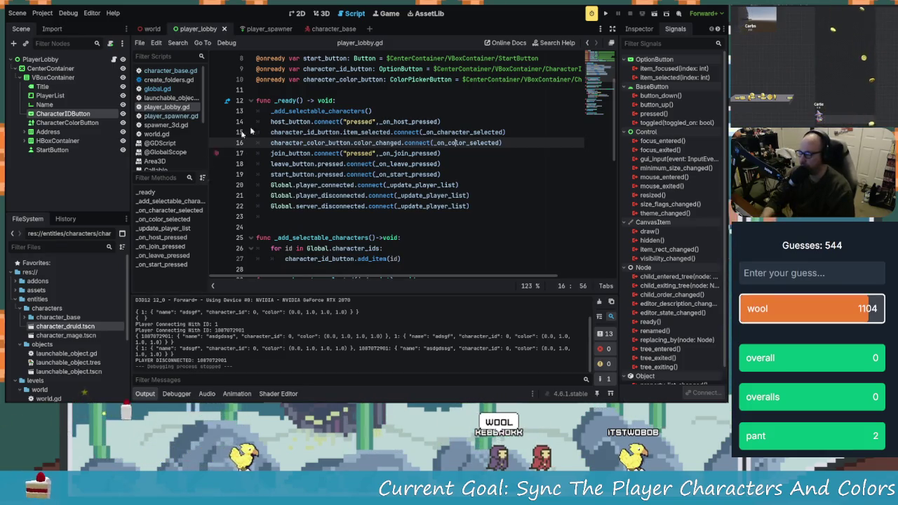
- Review the lobby script's setup lines, then open player_spawner.gd and scroll to its spawn code
{"action": "key", "text": "Up"}
{"action": "key", "text": "Up"}
{"action": "key", "text": "Up"}
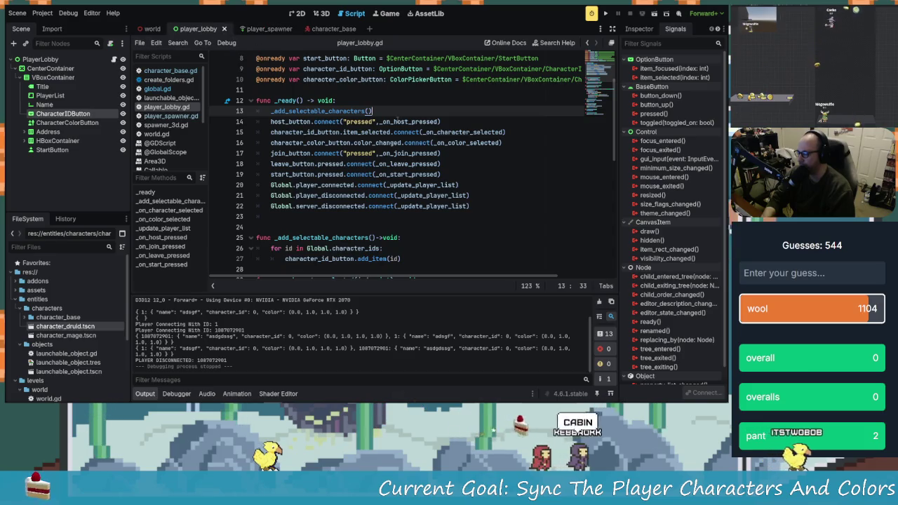
{"action": "key", "text": "Down"}
{"action": "key", "text": "Down"}
{"action": "key", "text": "Down"}
{"action": "key", "text": "Right"}
{"action": "key", "text": "Right"}
{"action": "key", "text": "Right"}
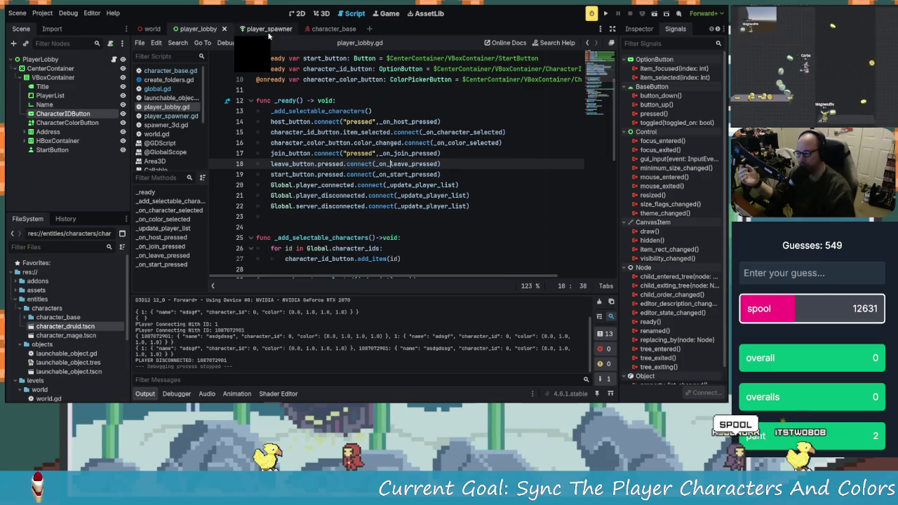
{"action": "left_click", "coordinate": [269, 33]}
{"action": "scroll", "coordinate": [465, 221], "scroll_direction": "down", "scroll_amount": 4}
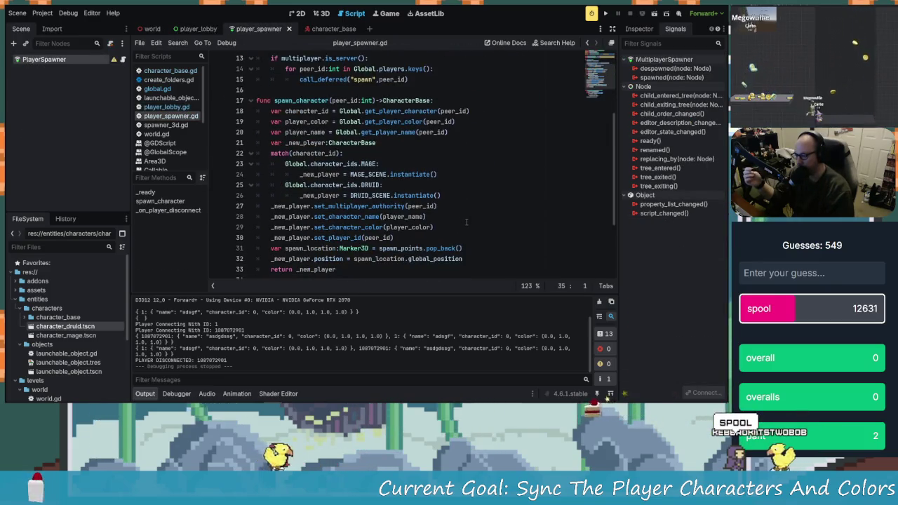
{"action": "scroll", "coordinate": [467, 216], "scroll_direction": "down", "scroll_amount": 1}
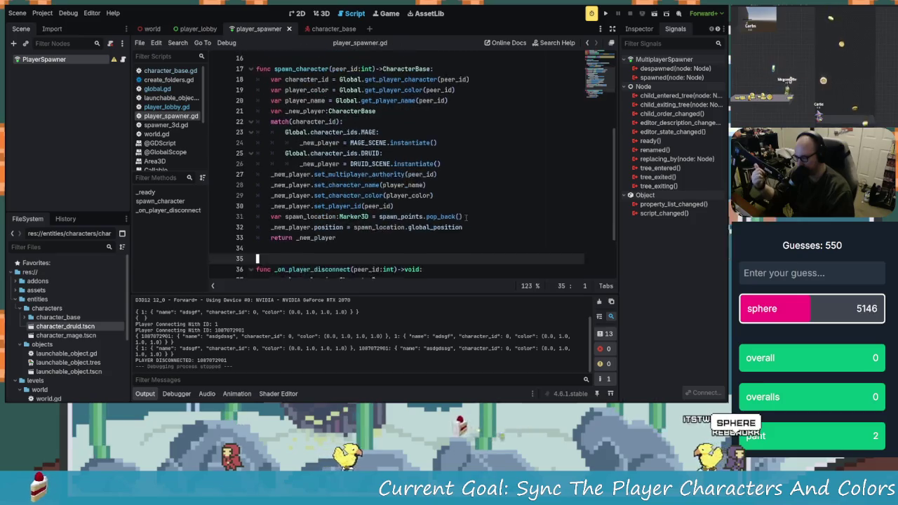
{"action": "scroll", "coordinate": [465, 216], "scroll_direction": "down", "scroll_amount": 2}
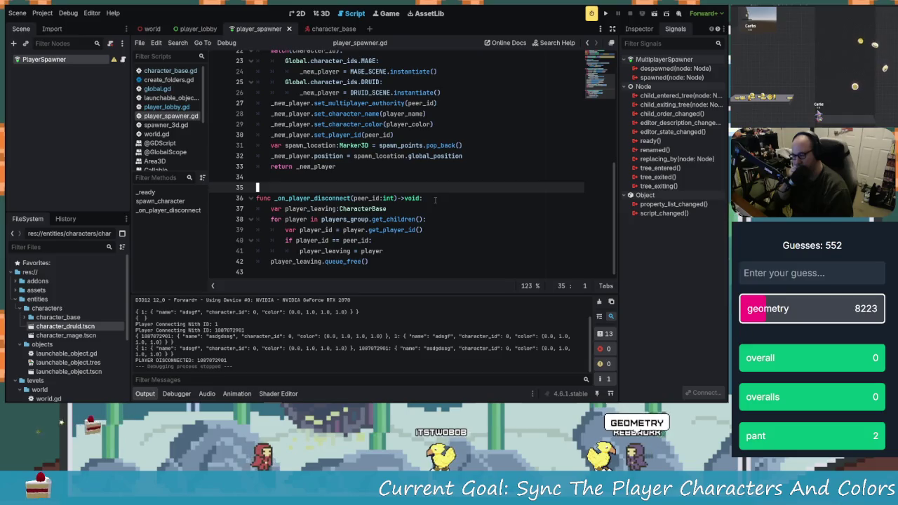
{"action": "scroll", "coordinate": [423, 192], "scroll_direction": "up", "scroll_amount": 7}
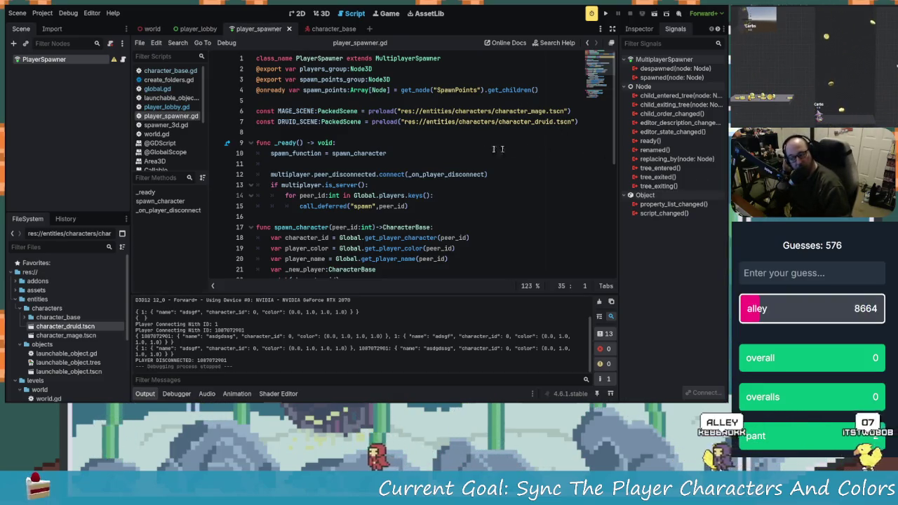
{"action": "left_click", "coordinate": [421, 154]}
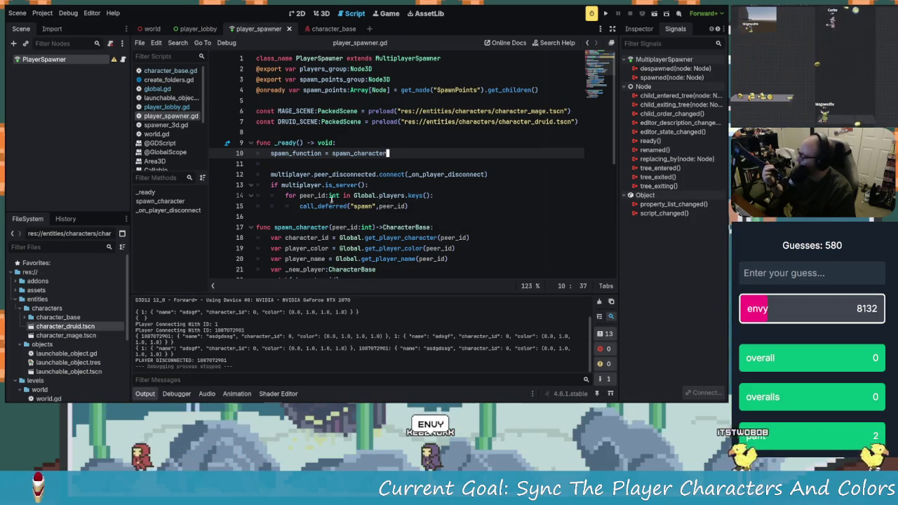
{"action": "mouse_move", "coordinate": [325, 198]}
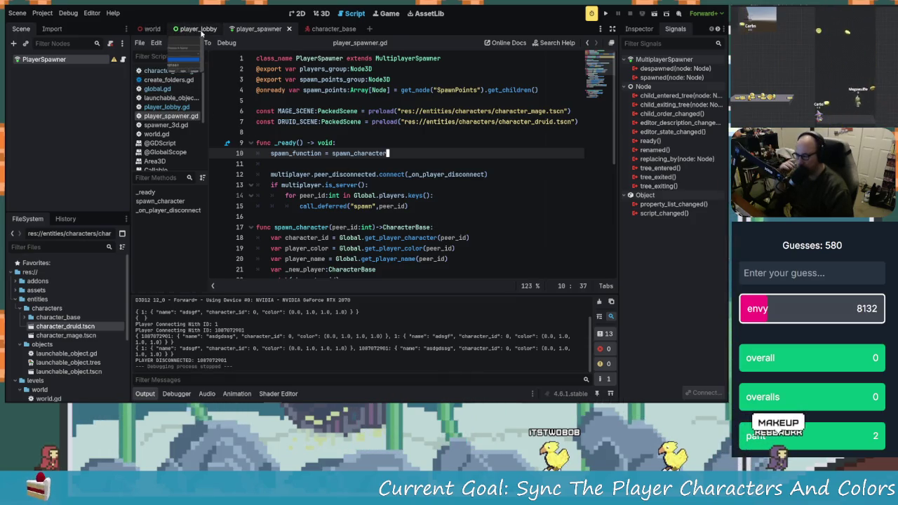
{"action": "left_click", "coordinate": [196, 29]}
{"action": "left_click", "coordinate": [433, 206]}
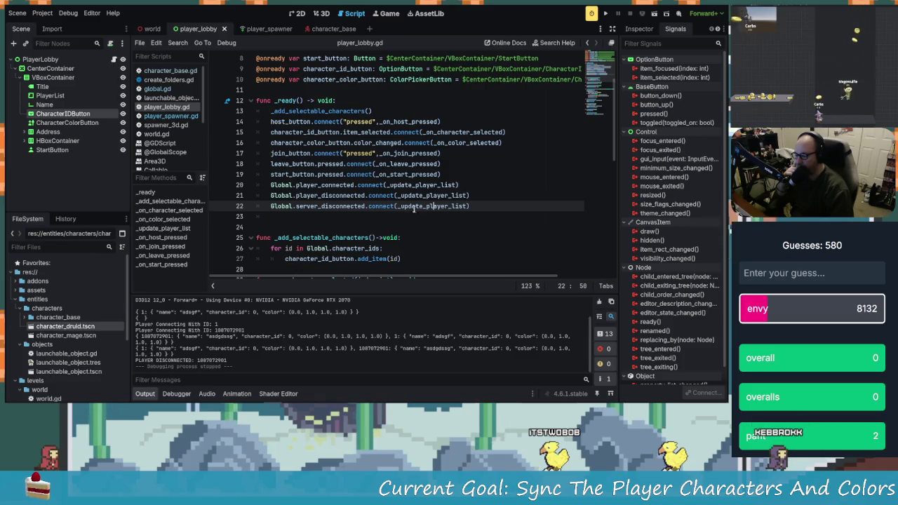
{"action": "left_click", "coordinate": [152, 29]}
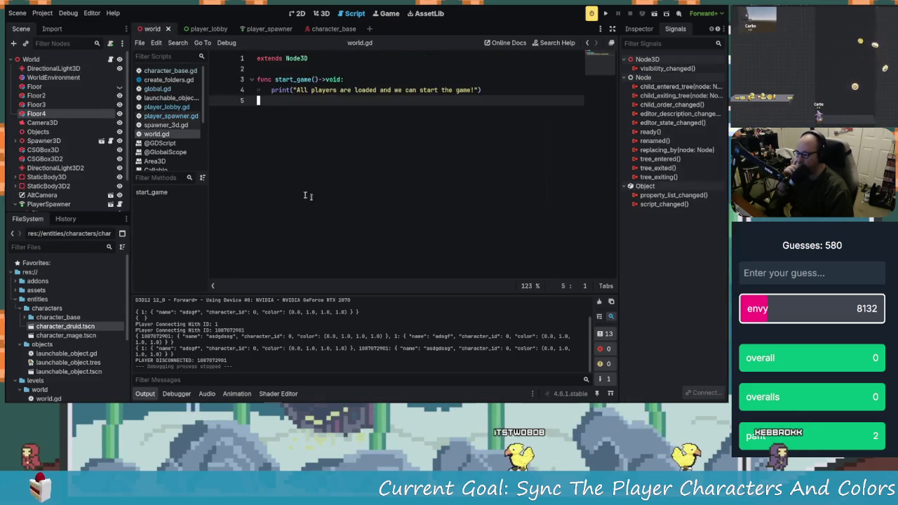
{"action": "left_click", "coordinate": [265, 29]}
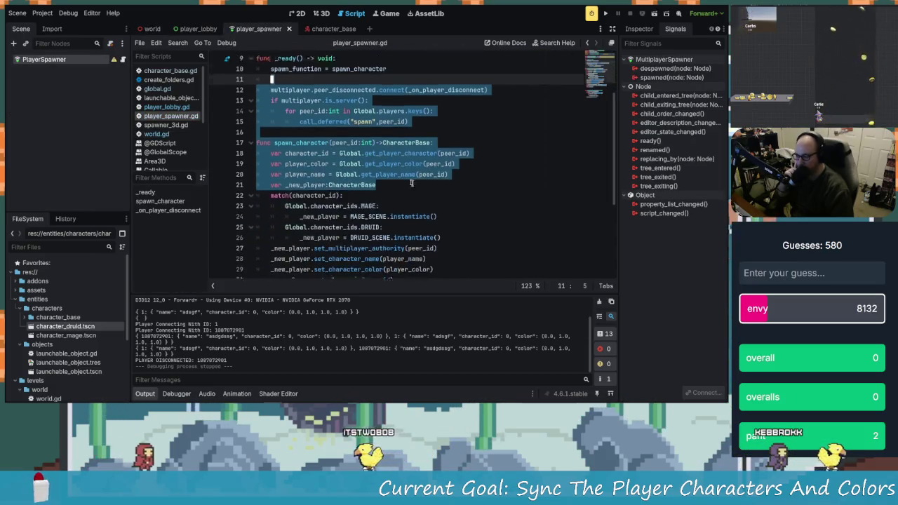
{"action": "left_click", "coordinate": [470, 211]}
{"action": "scroll", "coordinate": [470, 211], "scroll_direction": "down", "scroll_amount": 2}
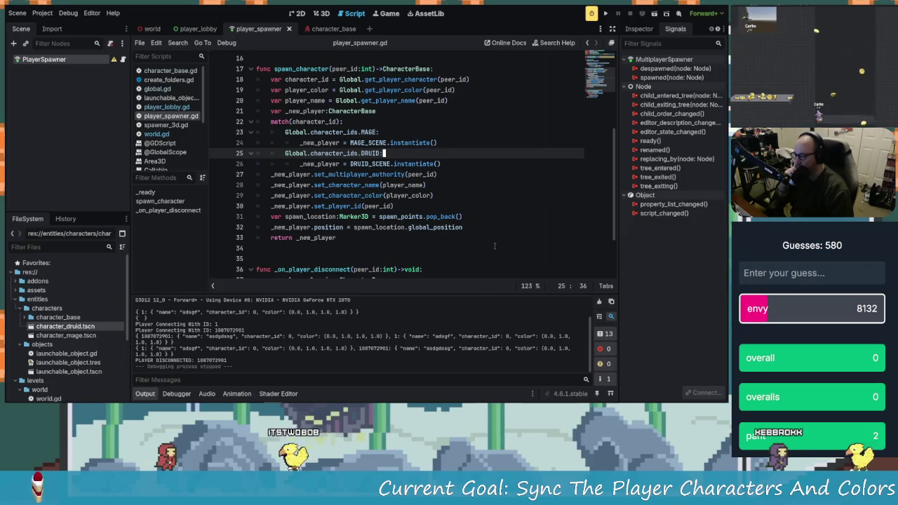
{"action": "left_click", "coordinate": [443, 79]}
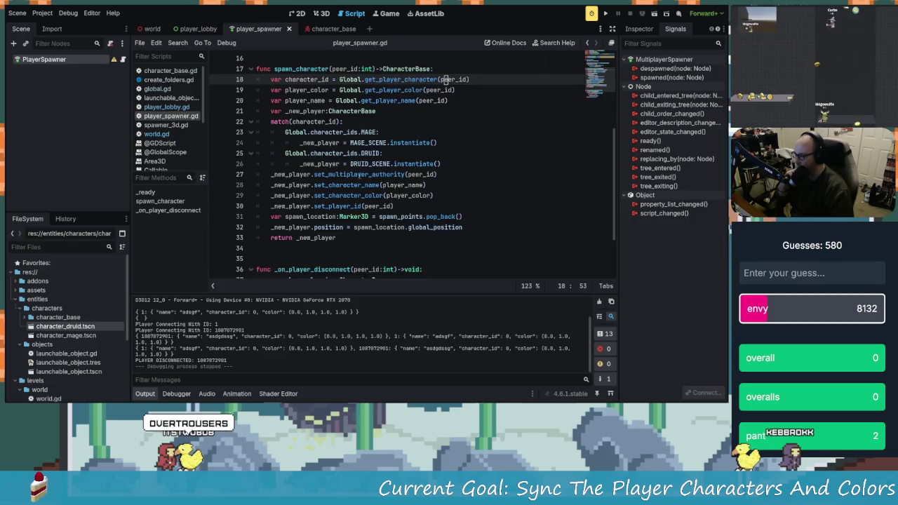
{"action": "scroll", "coordinate": [231, 140], "scroll_direction": "up", "scroll_amount": 4}
{"action": "scroll", "coordinate": [328, 164], "scroll_direction": "up", "scroll_amount": 1}
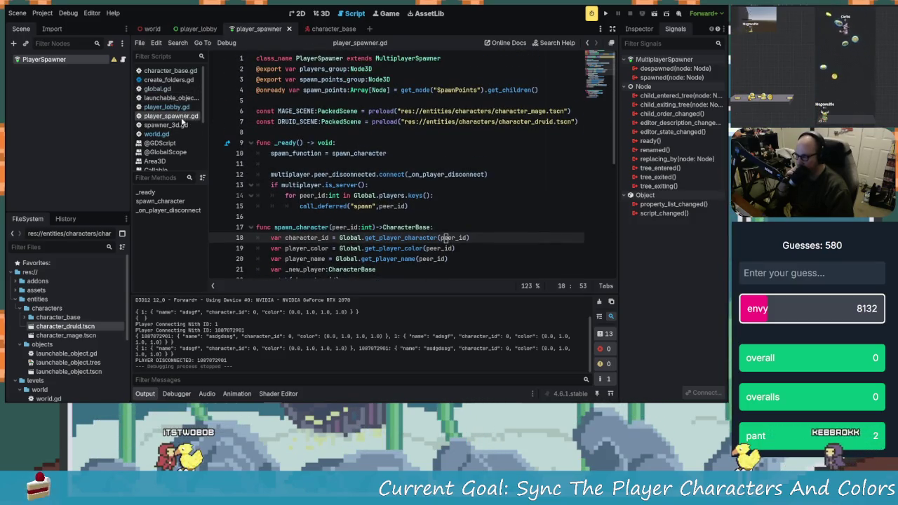
{"action": "left_click", "coordinate": [175, 107]}
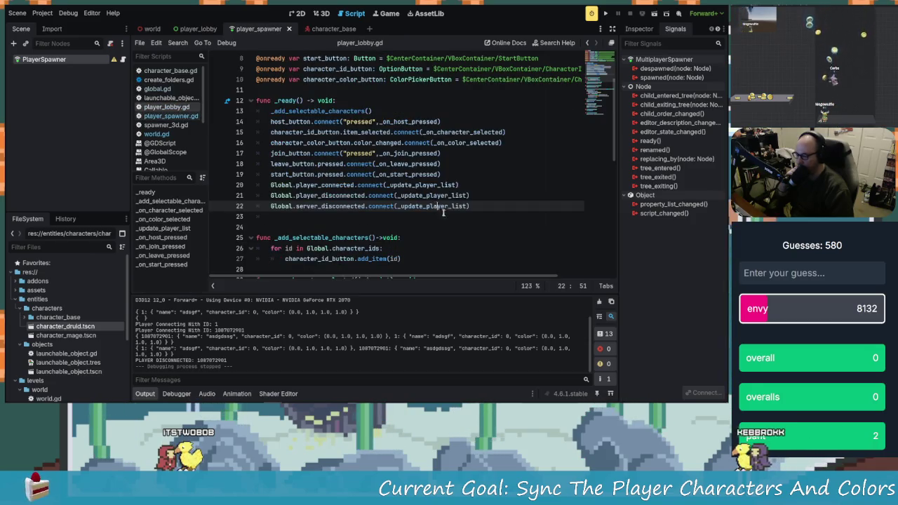
{"action": "scroll", "coordinate": [443, 212], "scroll_direction": "down", "scroll_amount": 8}
{"action": "scroll", "coordinate": [434, 216], "scroll_direction": "down", "scroll_amount": 2}
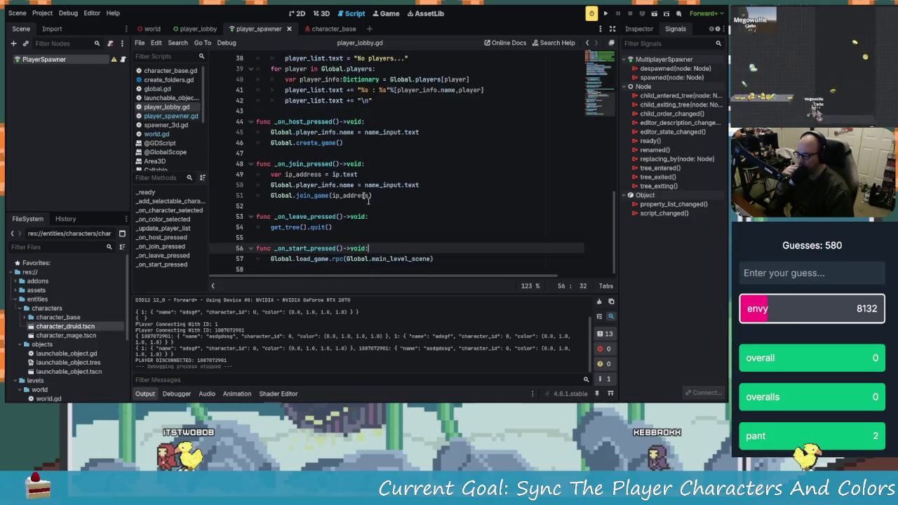
{"action": "left_click", "coordinate": [337, 227]}
{"action": "scroll", "coordinate": [374, 239], "scroll_direction": "up", "scroll_amount": 4}
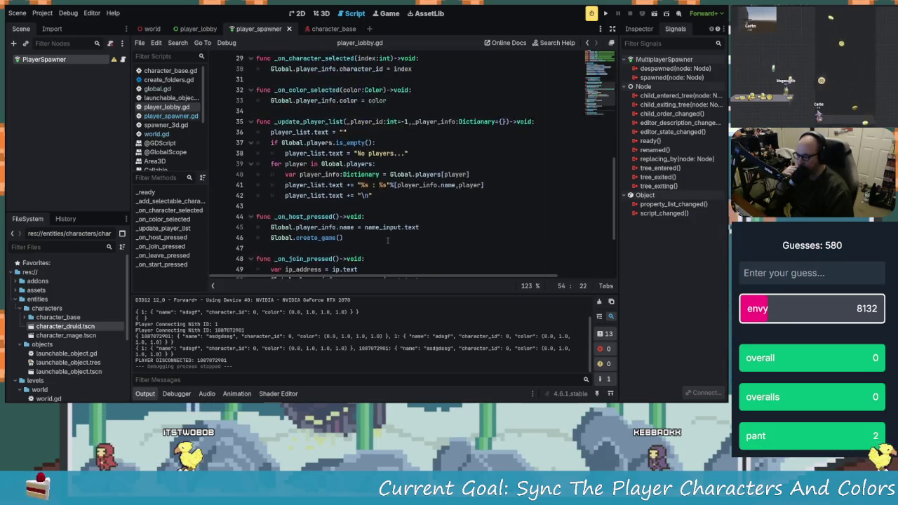
{"action": "scroll", "coordinate": [374, 238], "scroll_direction": "up", "scroll_amount": 8}
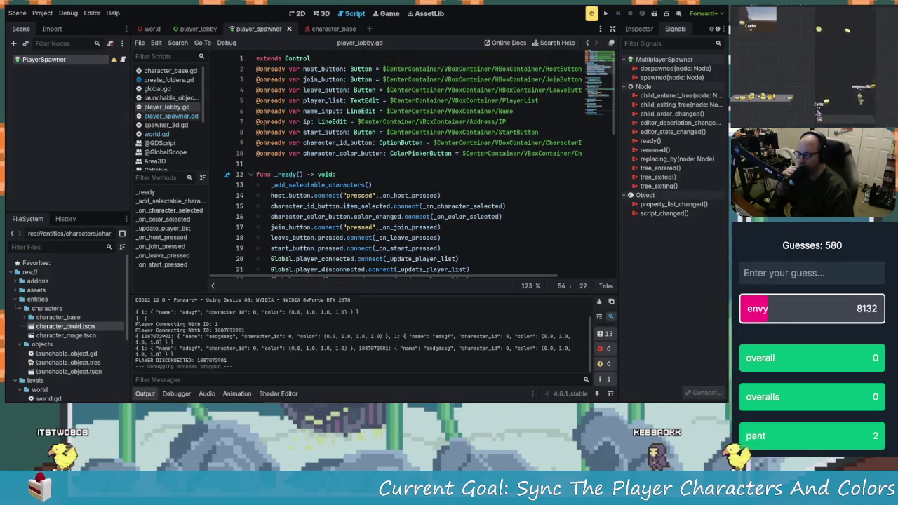
{"action": "scroll", "coordinate": [329, 180], "scroll_direction": "down", "scroll_amount": 6}
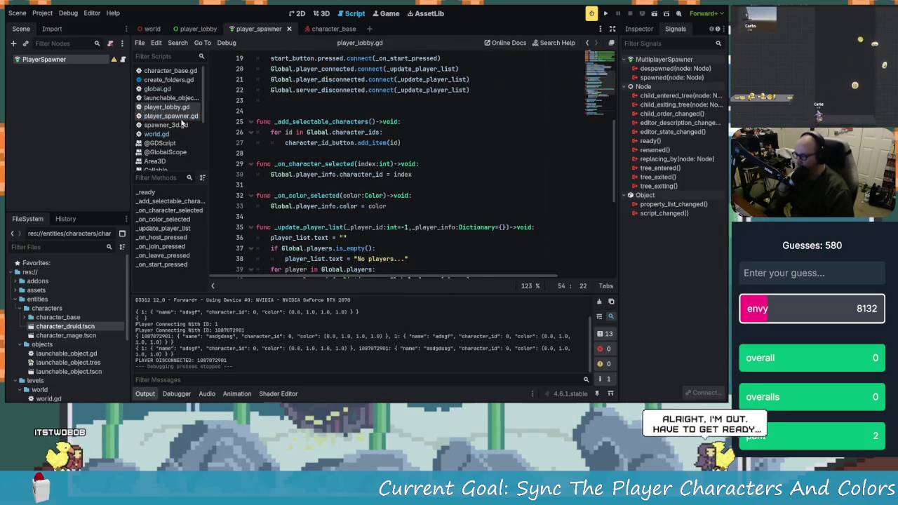
{"action": "left_click", "coordinate": [170, 116]}
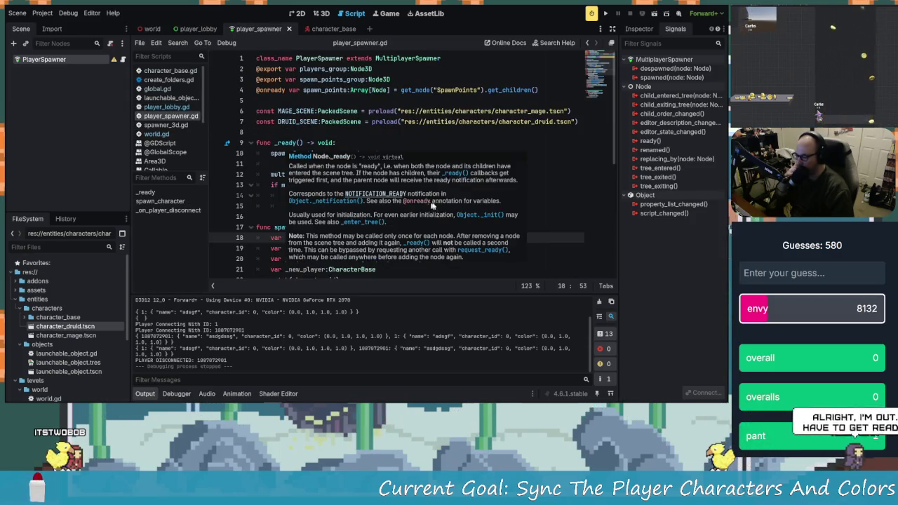
{"action": "left_click", "coordinate": [339, 142]}
{"action": "left_click", "coordinate": [374, 166]}
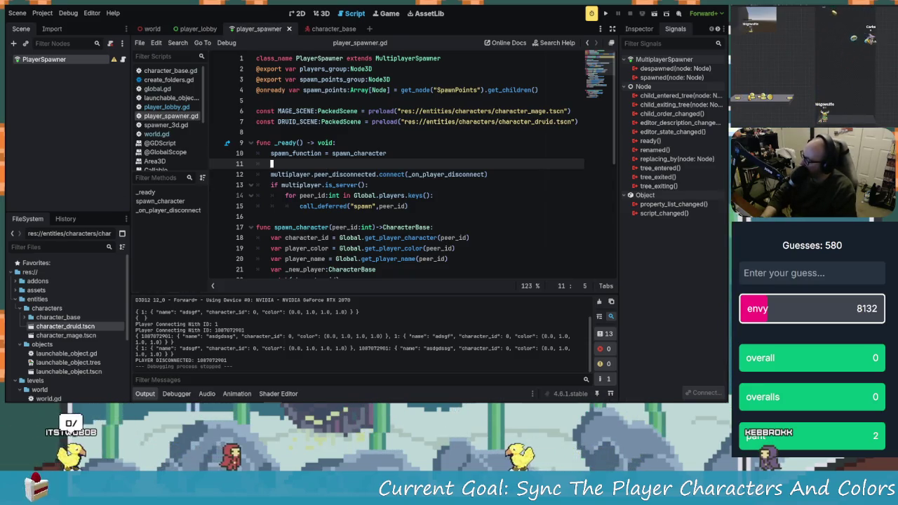
{"action": "left_click", "coordinate": [337, 184]}
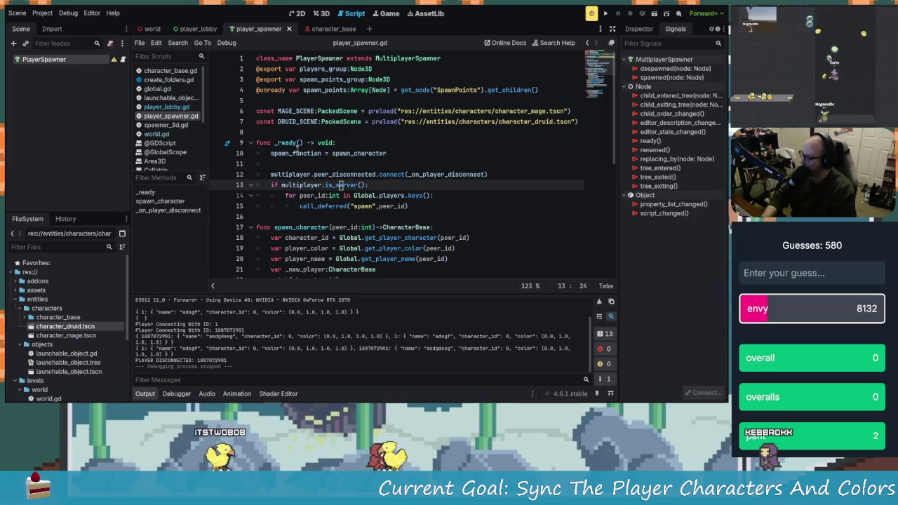
{"action": "mouse_move", "coordinate": [289, 143]}
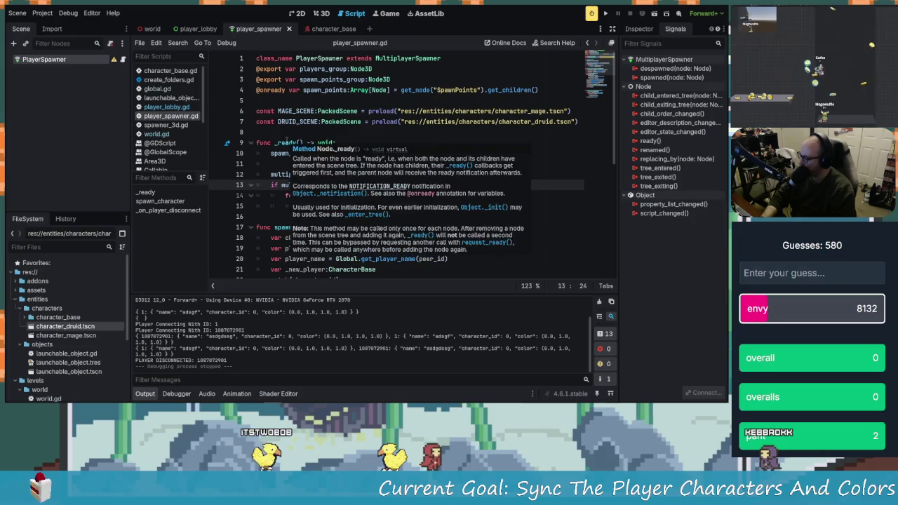
{"action": "left_click", "coordinate": [394, 141]}
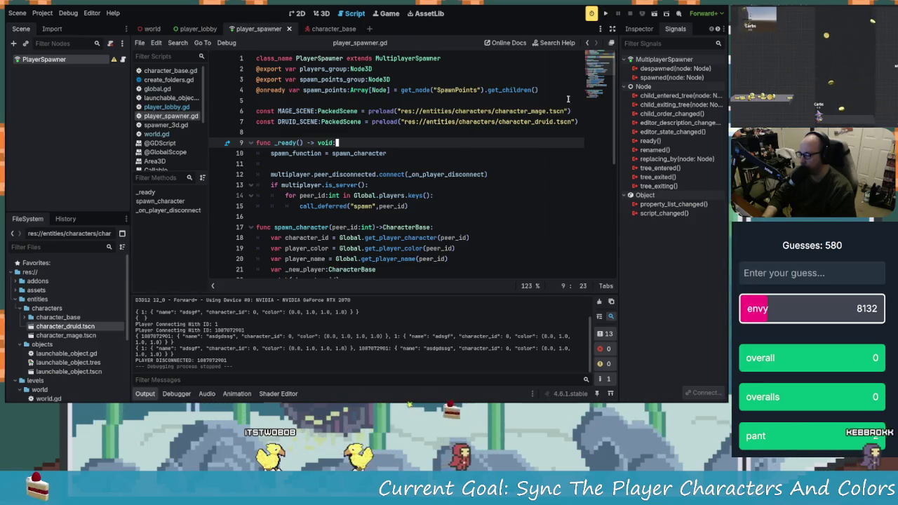
{"action": "mouse_move", "coordinate": [556, 121]}
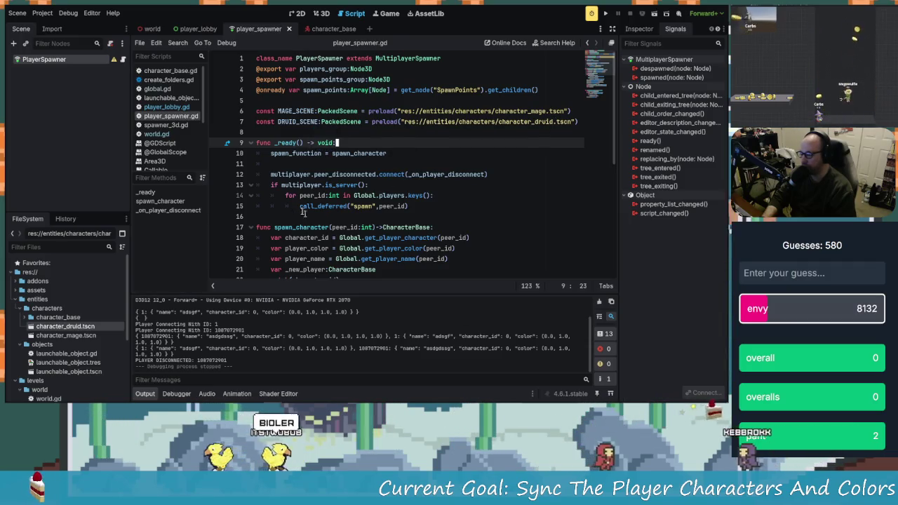
{"action": "left_click", "coordinate": [314, 184]}
{"action": "left_click", "coordinate": [172, 73]}
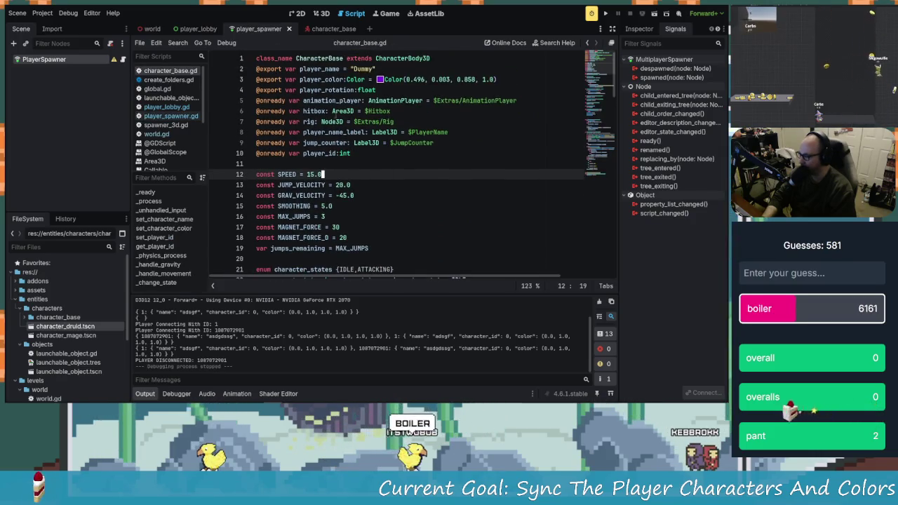
- Find the _handle_movement lerp on line 81 of character_base.gd and select rig.rotation_degrees.y
{"action": "left_click", "coordinate": [324, 90]}
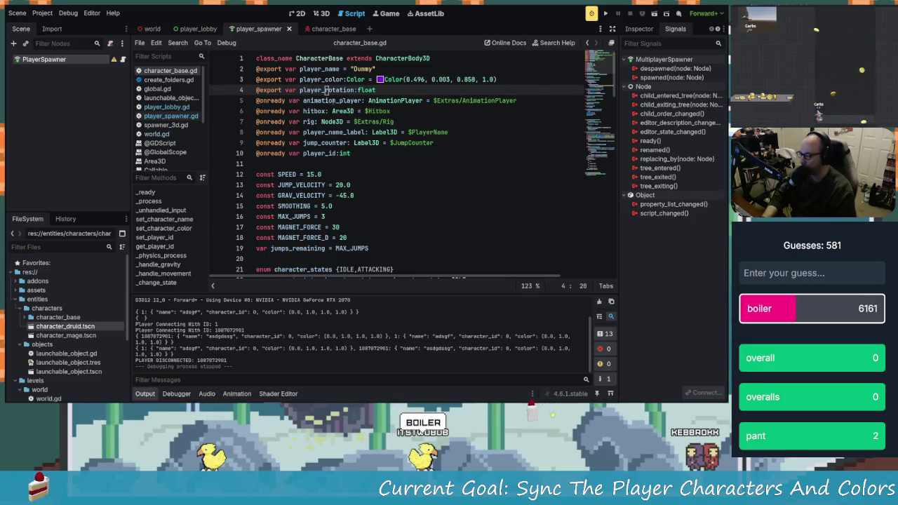
{"action": "scroll", "coordinate": [439, 178], "scroll_direction": "down", "scroll_amount": 15}
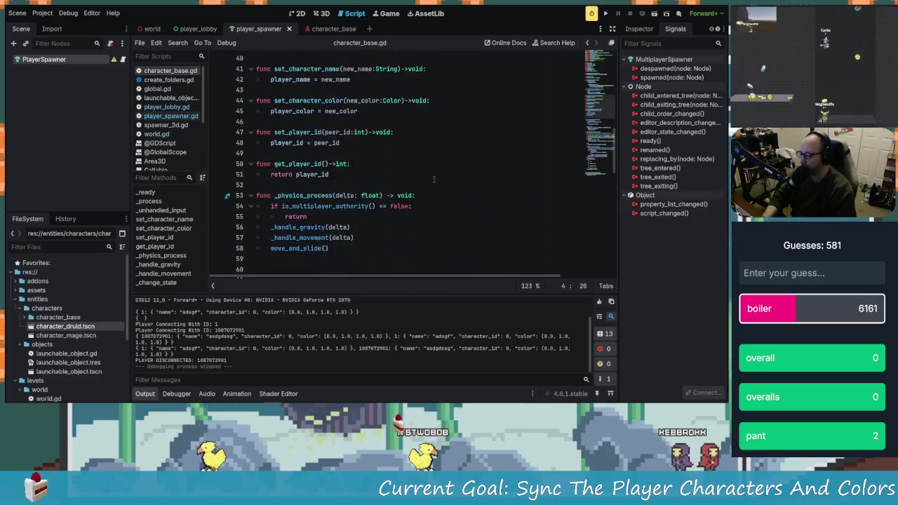
{"action": "scroll", "coordinate": [429, 179], "scroll_direction": "down", "scroll_amount": 5}
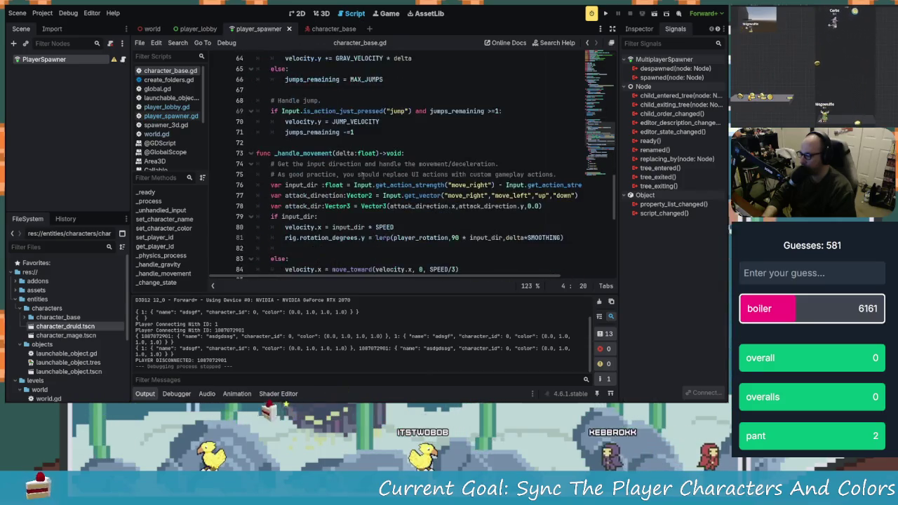
{"action": "left_click", "coordinate": [306, 69]}
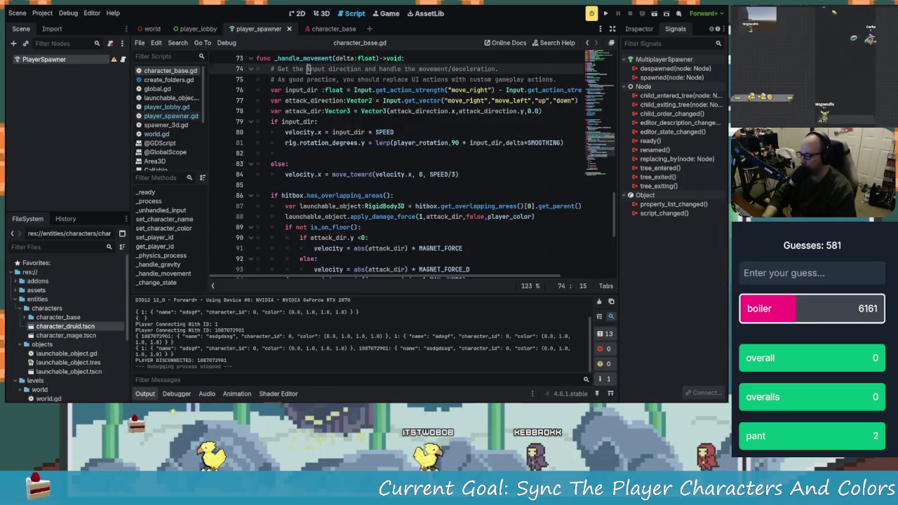
{"action": "scroll", "coordinate": [326, 198], "scroll_direction": "down", "scroll_amount": 2}
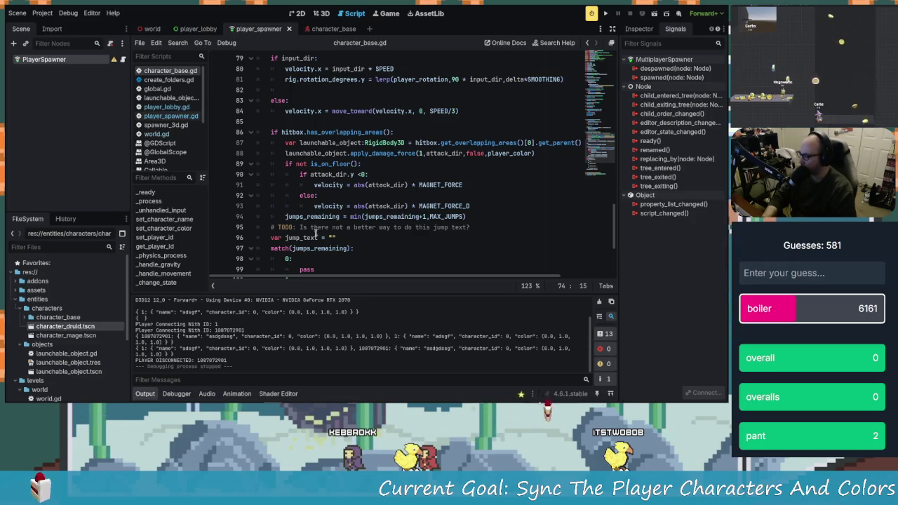
{"action": "scroll", "coordinate": [333, 235], "scroll_direction": "up", "scroll_amount": 1}
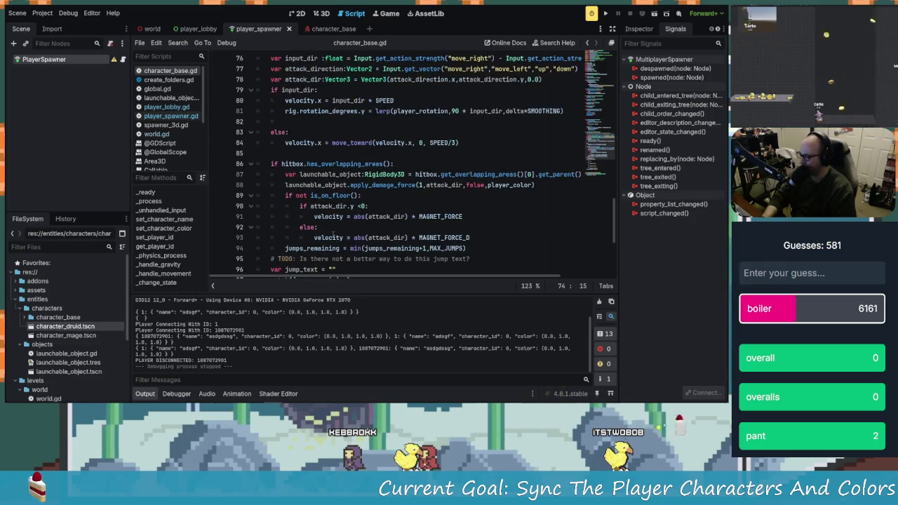
{"action": "left_click", "coordinate": [314, 111]}
{"action": "left_click_drag", "start_coordinate": [329, 111], "coordinate": [369, 111]}
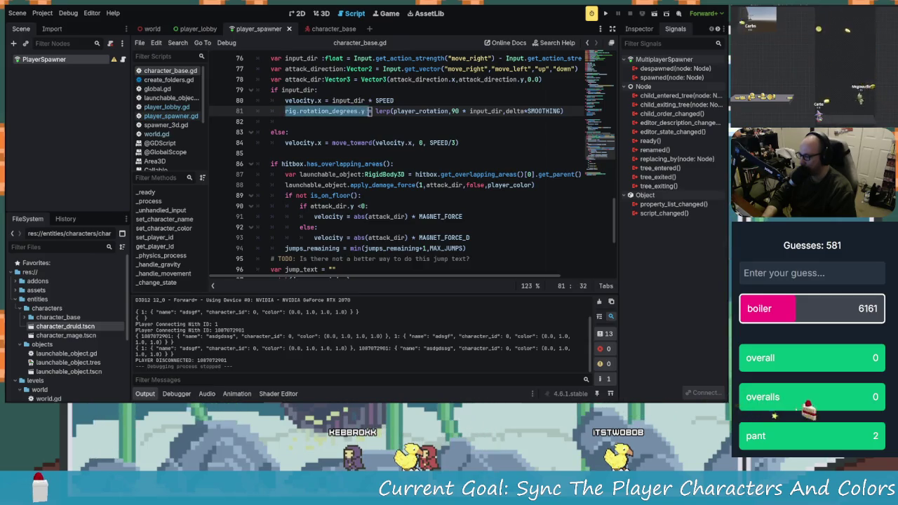
{"action": "key", "text": "Down"}
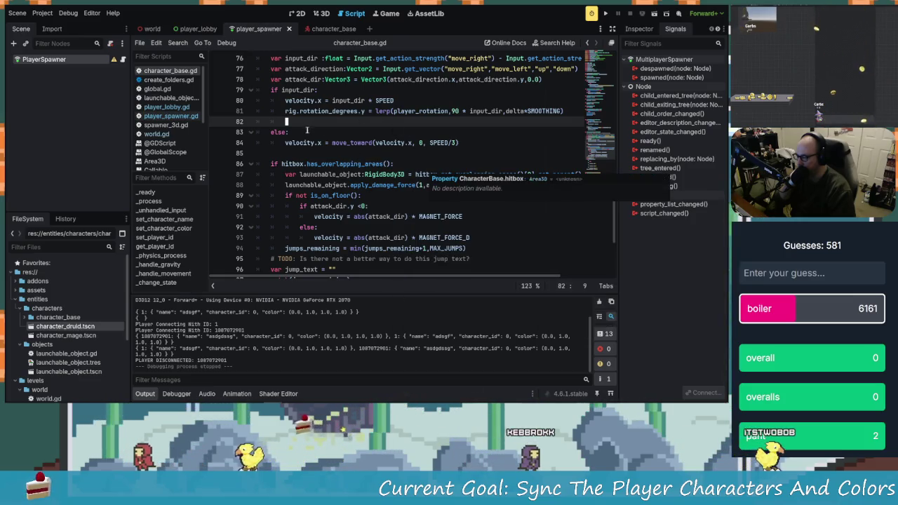
{"action": "key", "text": "Up"}
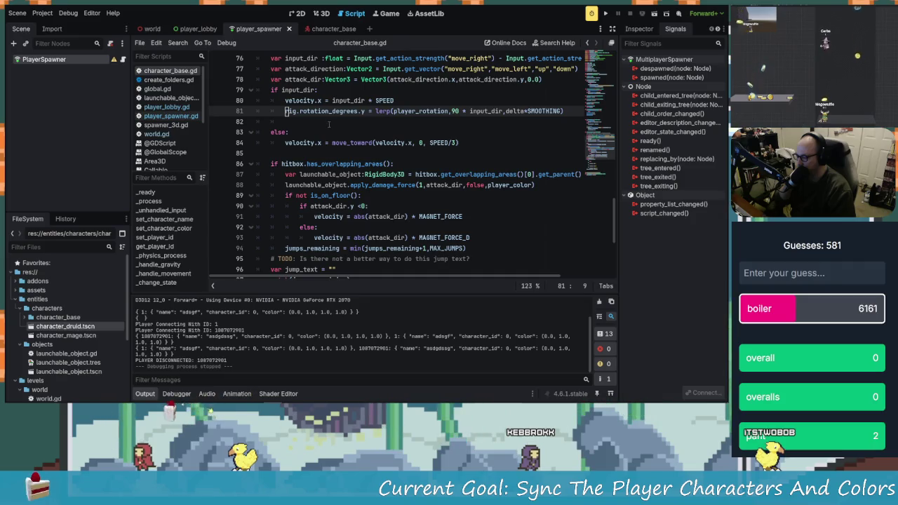
- On empty line 82, write an assignment ending in = rig.rotation_degrees.y
{"action": "key", "text": "Down"}
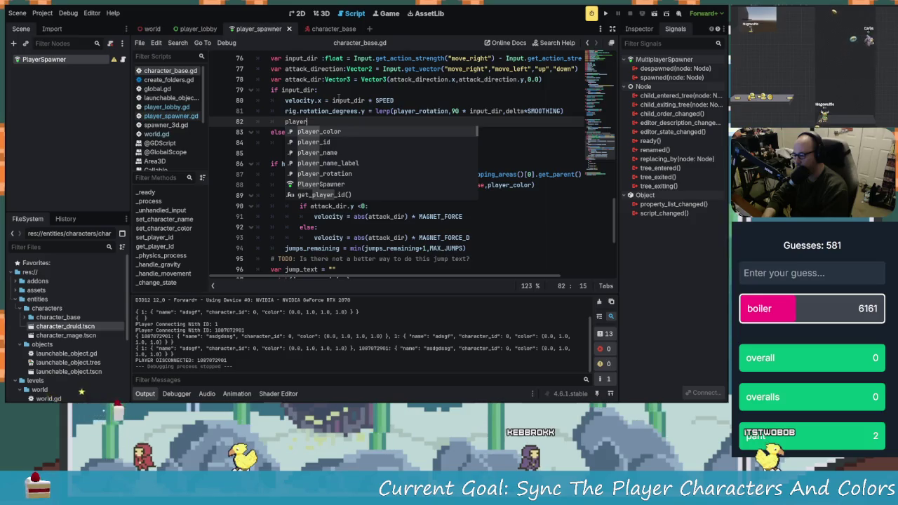
{"action": "type", "text": "_rotation "}
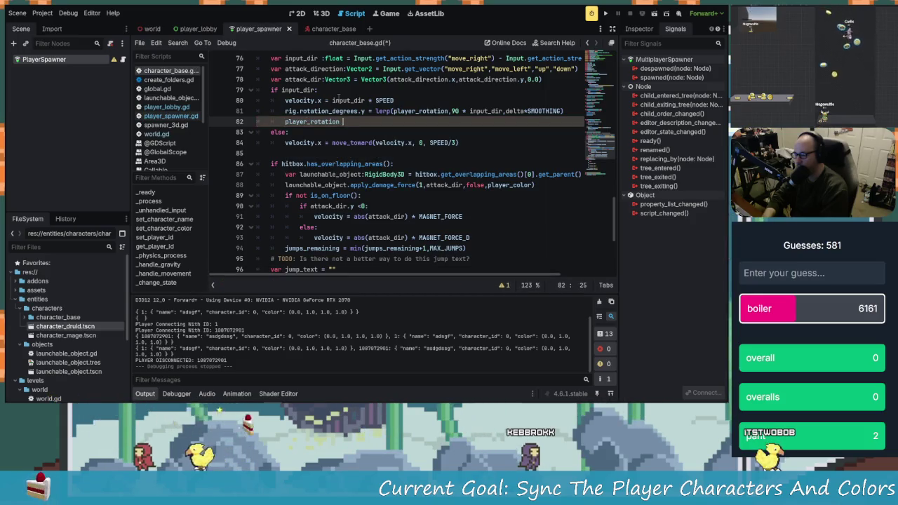
{"action": "type", "text": "= rig."}
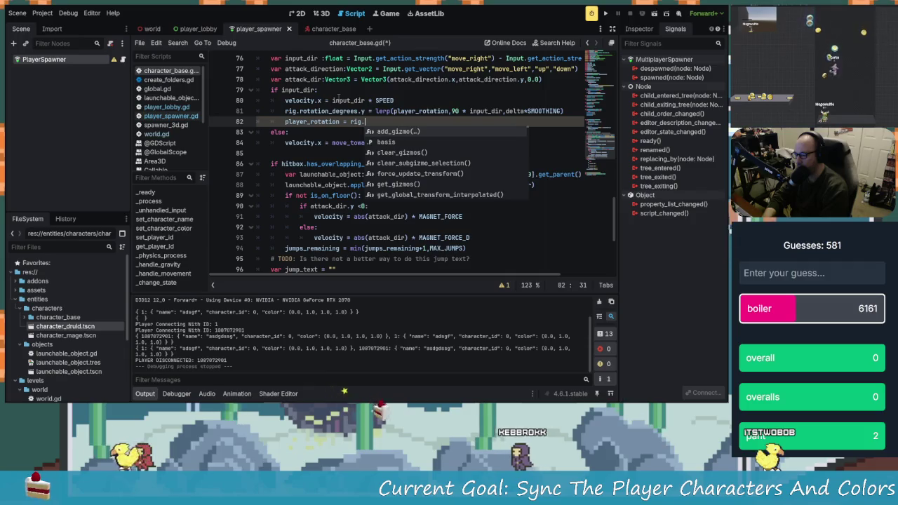
{"action": "type", "text": "roat"}
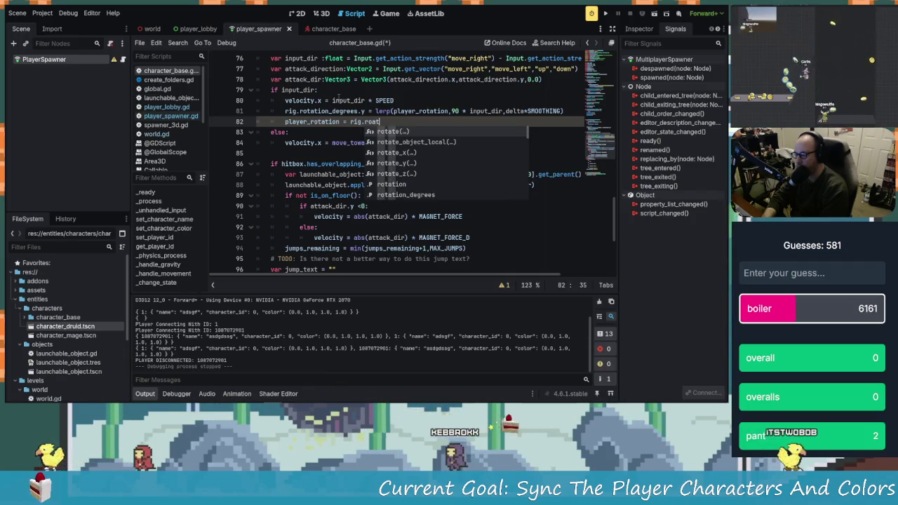
{"action": "type", "text": "a"}
{"action": "key", "text": "BackSpace"}
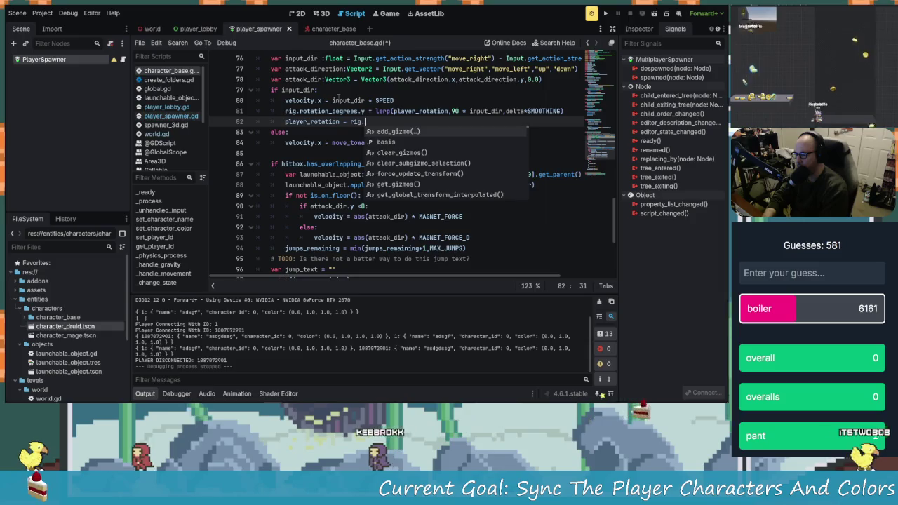
{"action": "type", "text": "tationd"}
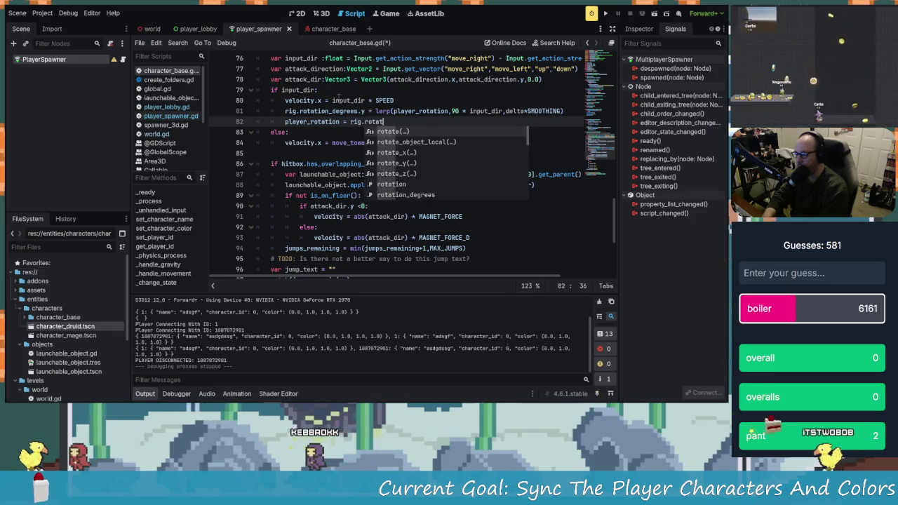
{"action": "key", "text": "Return"}
{"action": "type", "text": ".y"}
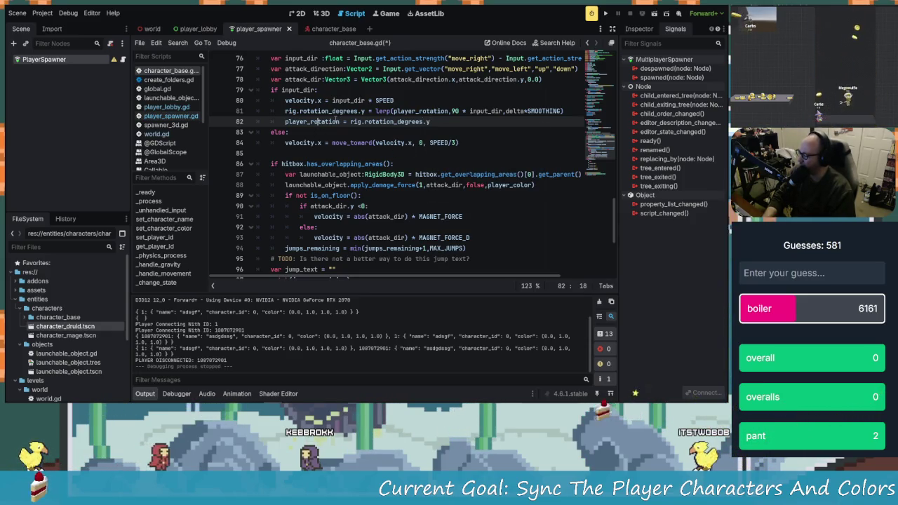
{"action": "left_click_drag", "start_coordinate": [433, 120], "coordinate": [285, 123]}
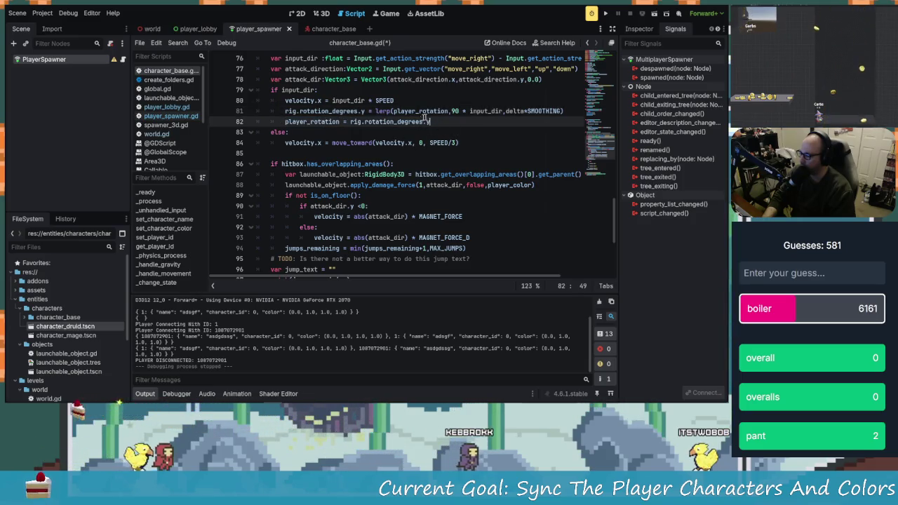
- Paste rig.rotation_degrees.y over player_rotation inside lerp() on line 81, and save
{"action": "mouse_move", "coordinate": [363, 111]}
{"action": "left_mouse_down"}
{"action": "mouse_move", "coordinate": [303, 111]}
{"action": "mouse_move", "coordinate": [326, 113]}
{"action": "mouse_move", "coordinate": [289, 121]}
{"action": "mouse_move", "coordinate": [284, 110]}
{"action": "left_mouse_up"}
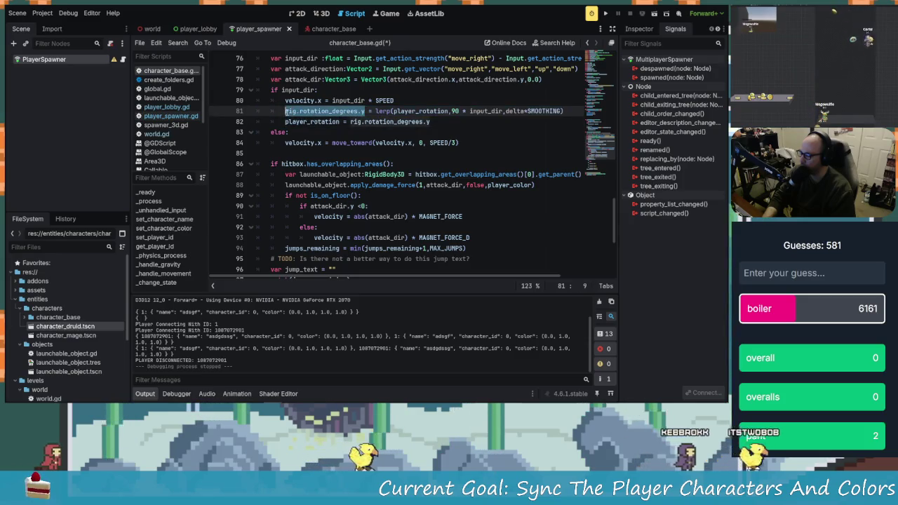
{"action": "right_click", "coordinate": [299, 113]}
{"action": "left_click", "coordinate": [322, 163]}
{"action": "left_click", "coordinate": [418, 110]}
{"action": "double_click", "coordinate": [419, 111]}
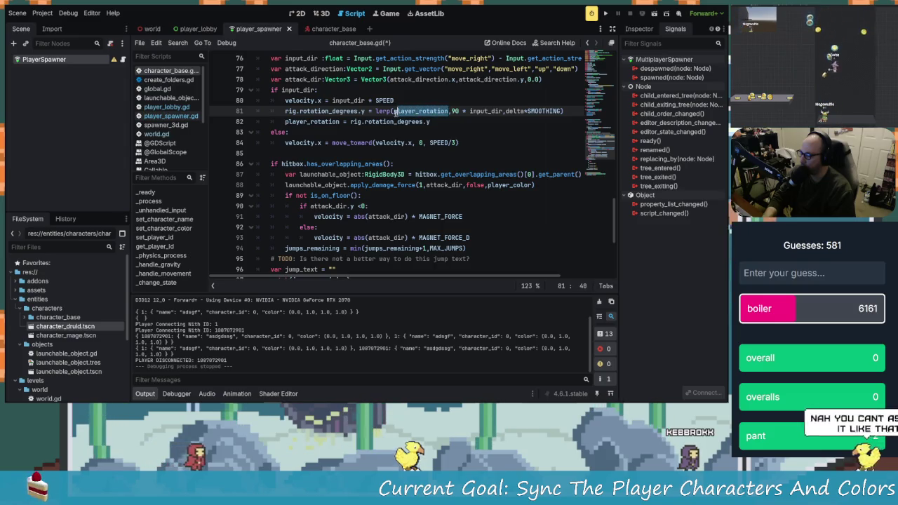
{"action": "right_click", "coordinate": [398, 117]}
{"action": "left_click", "coordinate": [443, 175]}
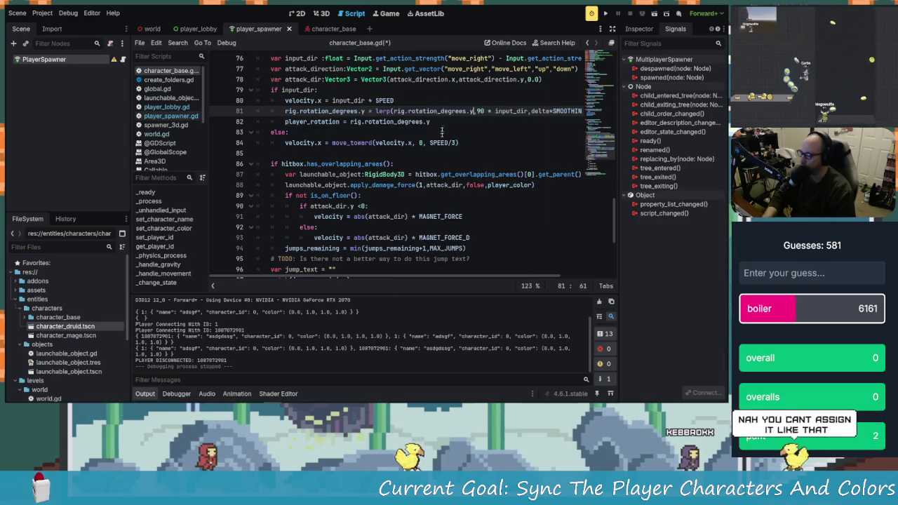
{"action": "left_click", "coordinate": [451, 120]}
{"action": "key", "text": "ctrl+s"}
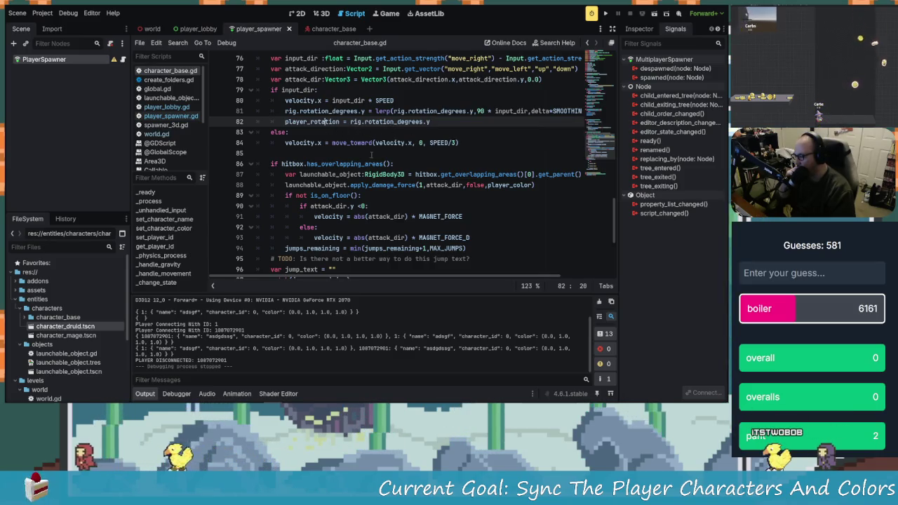
{"action": "scroll", "coordinate": [371, 154], "scroll_direction": "up", "scroll_amount": 20}
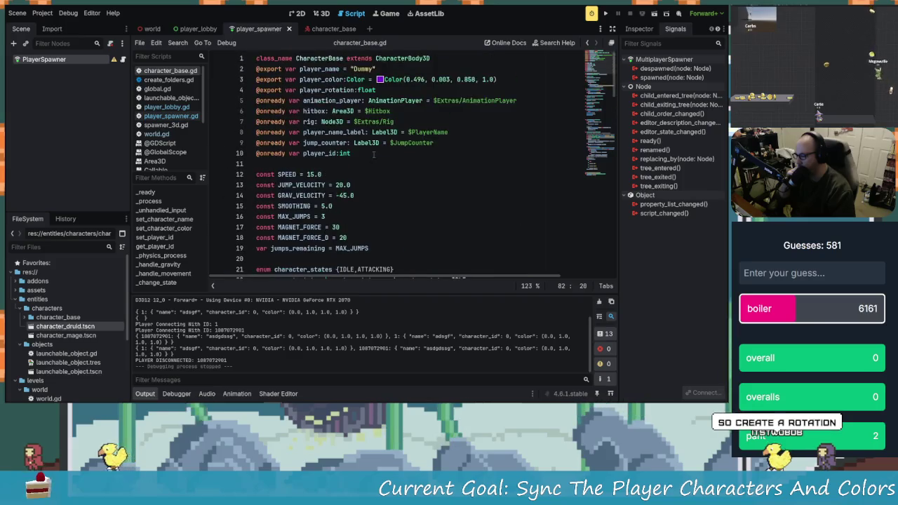
{"action": "left_click", "coordinate": [350, 91]}
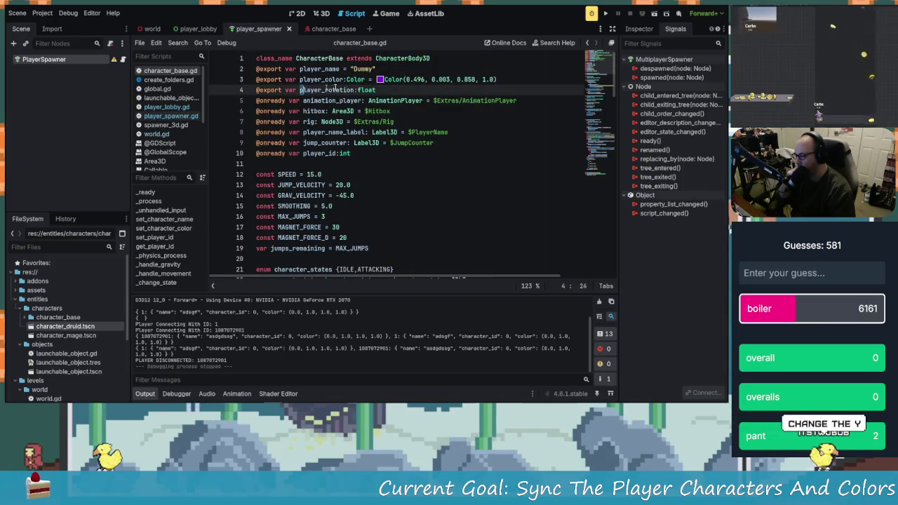
{"action": "left_click", "coordinate": [322, 101]}
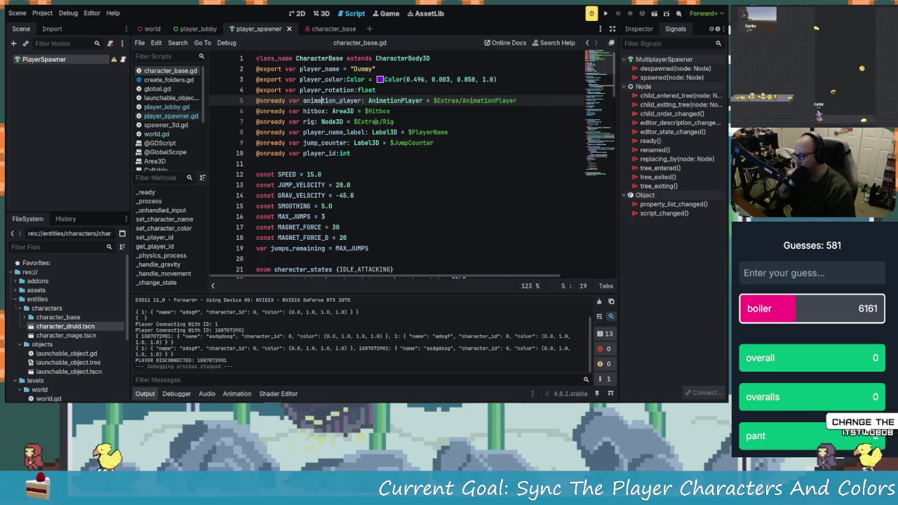
{"action": "scroll", "coordinate": [375, 121], "scroll_direction": "down", "scroll_amount": 20}
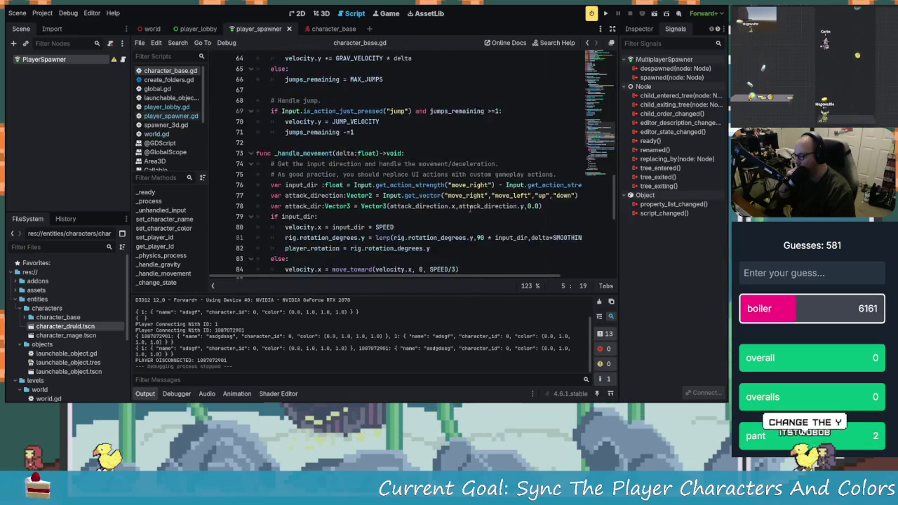
{"action": "scroll", "coordinate": [403, 206], "scroll_direction": "down", "scroll_amount": 6}
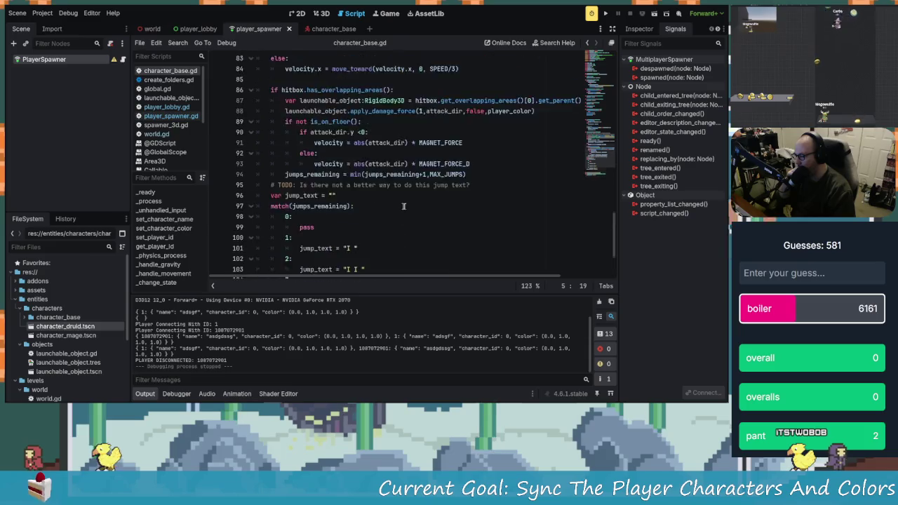
{"action": "scroll", "coordinate": [420, 210], "scroll_direction": "up", "scroll_amount": 6}
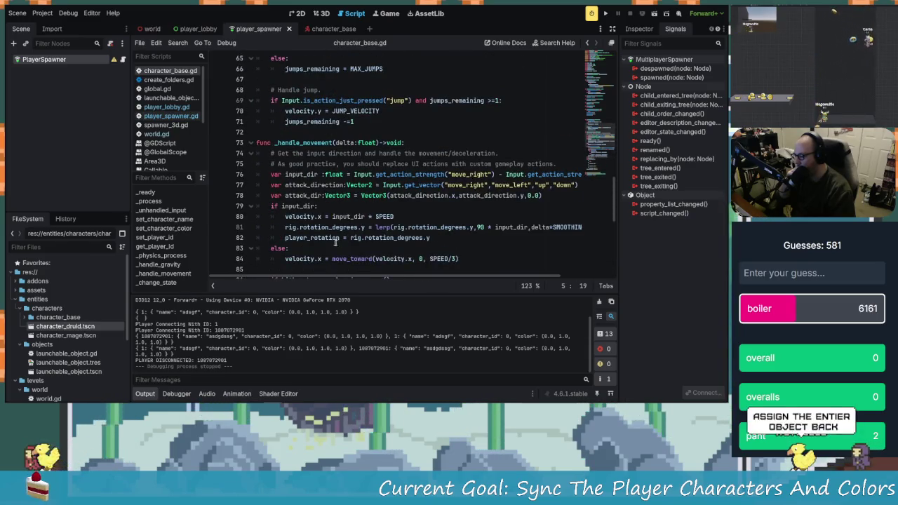
{"action": "left_click", "coordinate": [319, 237]}
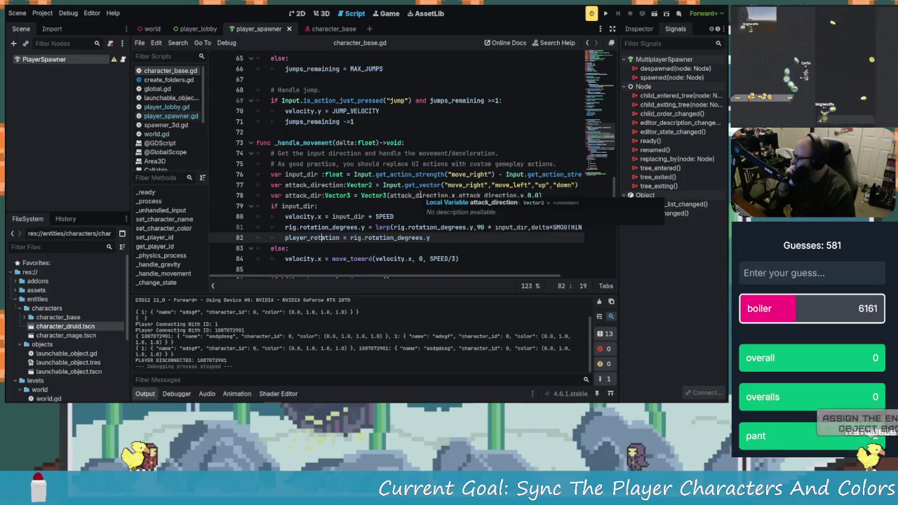
{"action": "mouse_move", "coordinate": [415, 187]}
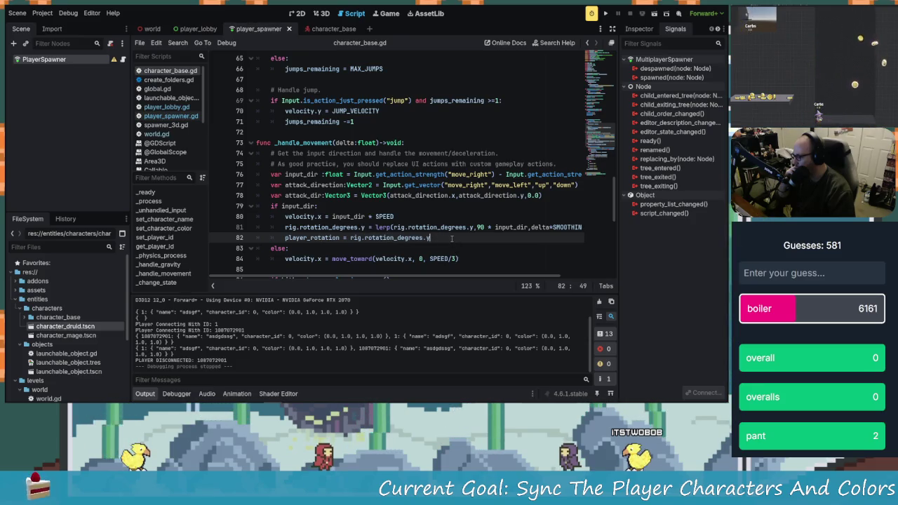
{"action": "scroll", "coordinate": [450, 238], "scroll_direction": "down", "scroll_amount": 2}
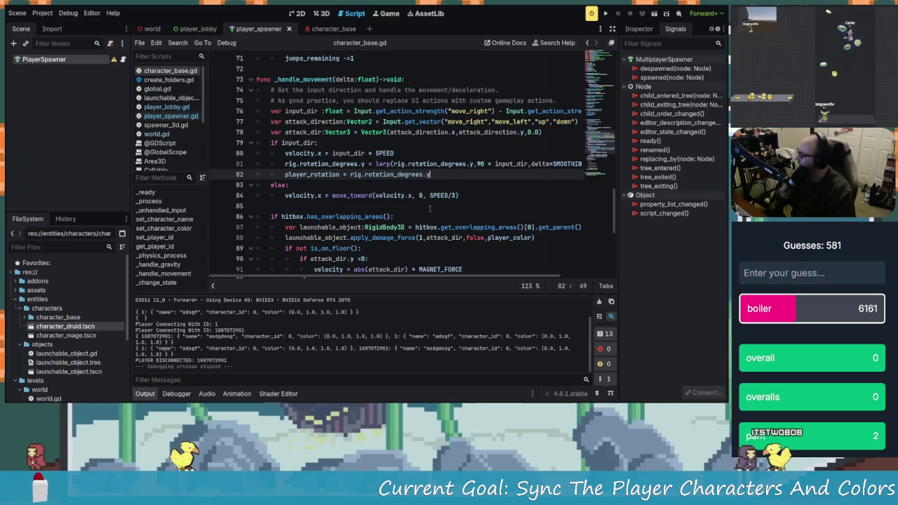
{"action": "scroll", "coordinate": [397, 185], "scroll_direction": "up", "scroll_amount": 1}
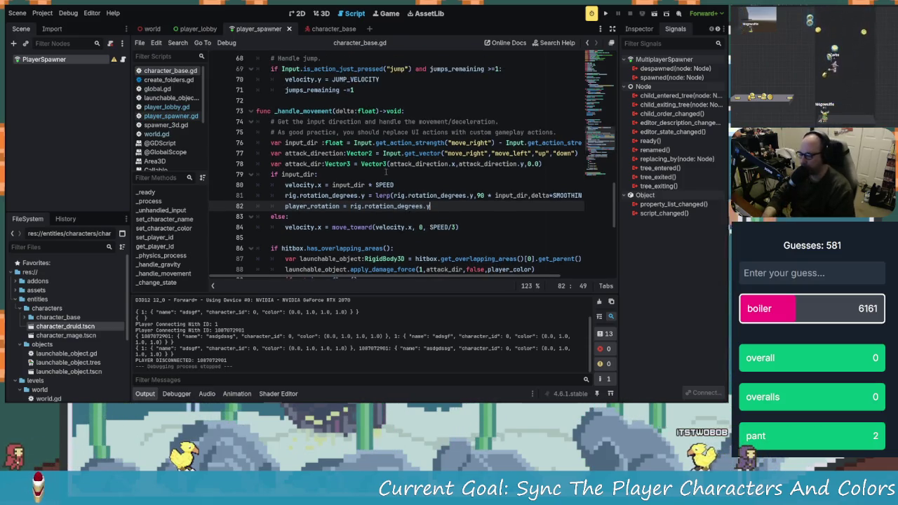
- Change line 81's assignment target from the rig rotation to player_rotation
{"action": "left_click", "coordinate": [397, 185]}
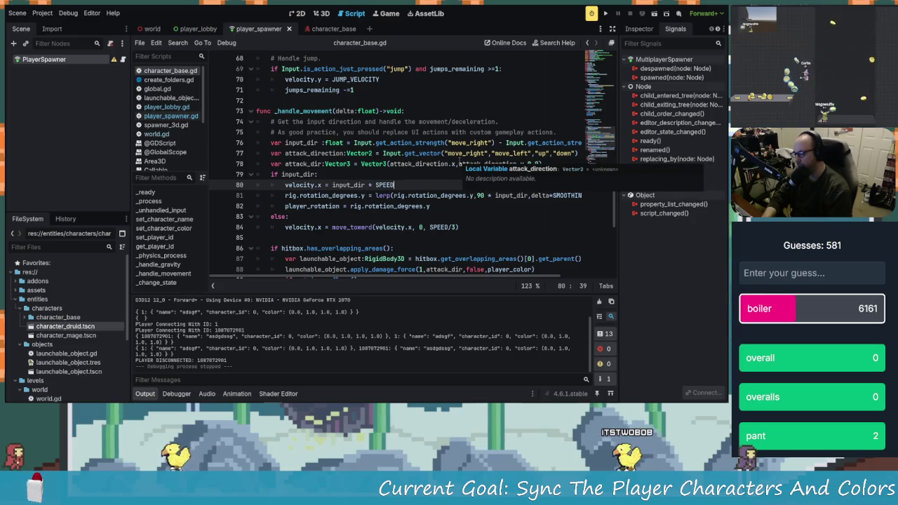
{"action": "left_click", "coordinate": [385, 195]}
{"action": "left_click", "coordinate": [365, 195]}
{"action": "key", "text": "BackSpace"}
{"action": "key", "text": "BackSpace"}
{"action": "key", "text": "BackSpace"}
{"action": "key", "text": "BackSpace"}
{"action": "key", "text": "BackSpace"}
{"action": "key", "text": "BackSpace"}
{"action": "type", "text": "pla"}
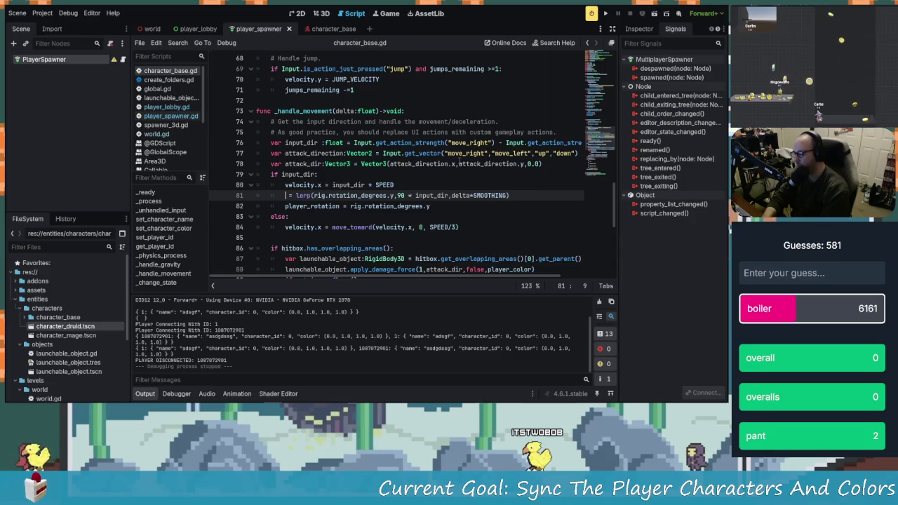
{"action": "type", "text": "yer "}
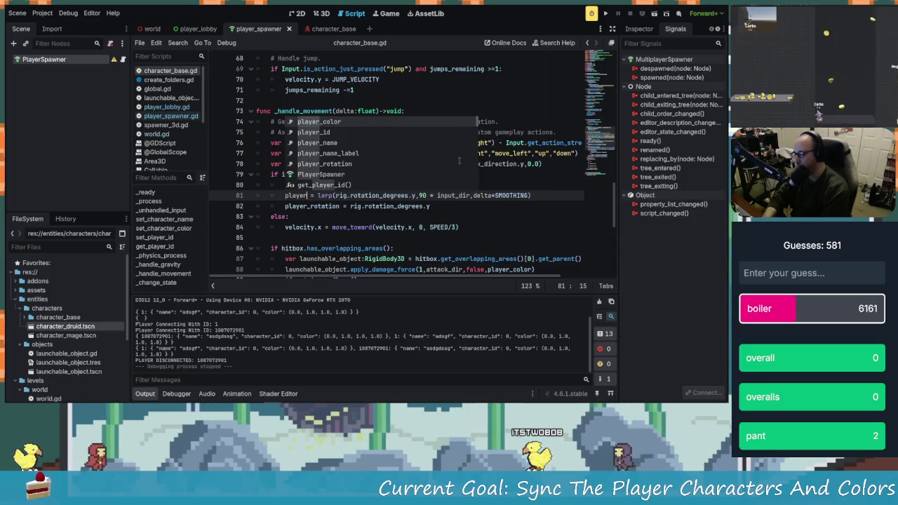
{"action": "type", "text": "rotat"}
{"action": "key", "text": "Return"}
- Make player_rotation the lerp's first argument on line 81
{"action": "left_click", "coordinate": [366, 195]}
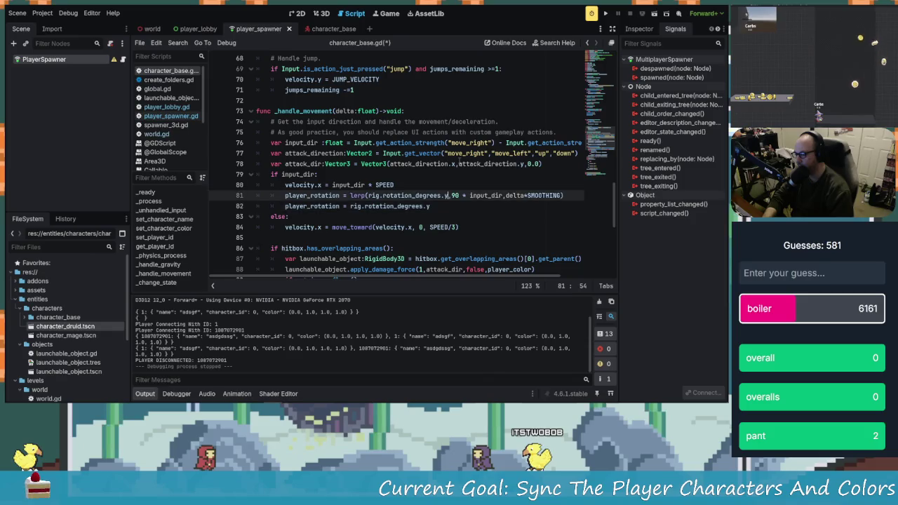
{"action": "key", "text": "BackSpace"}
{"action": "key", "text": "BackSpace"}
{"action": "key", "text": "BackSpace"}
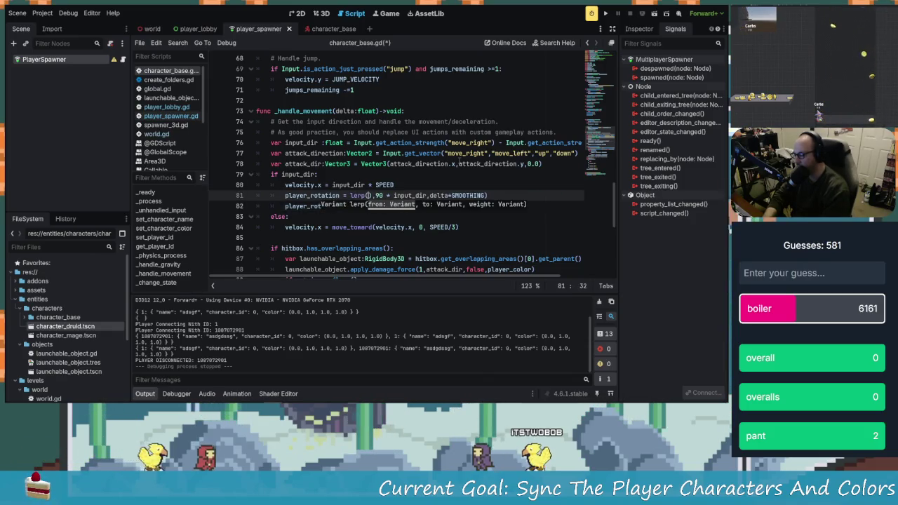
{"action": "key", "text": "Delete"}
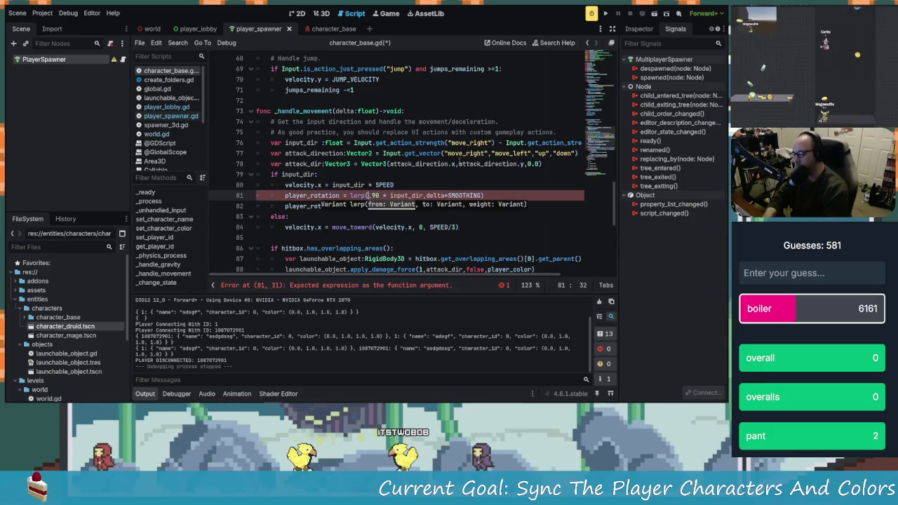
{"action": "type", "text": "pla"}
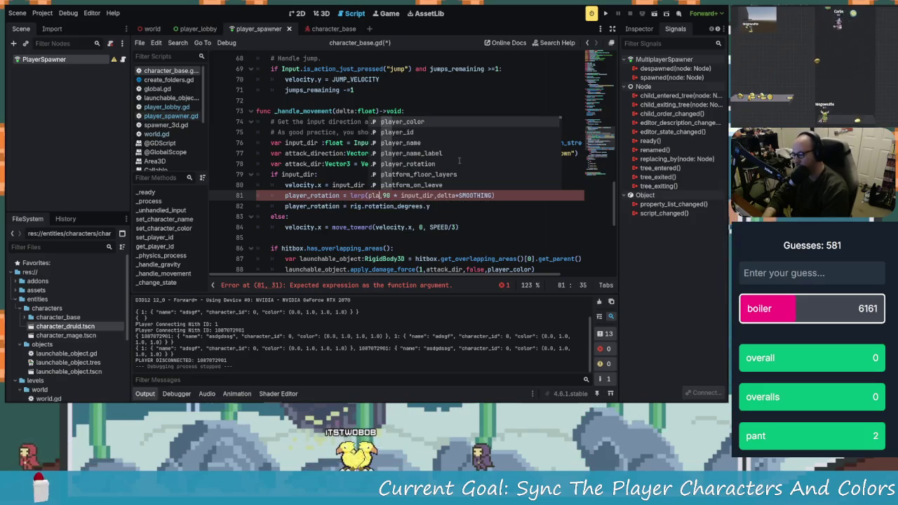
{"action": "type", "text": "y"}
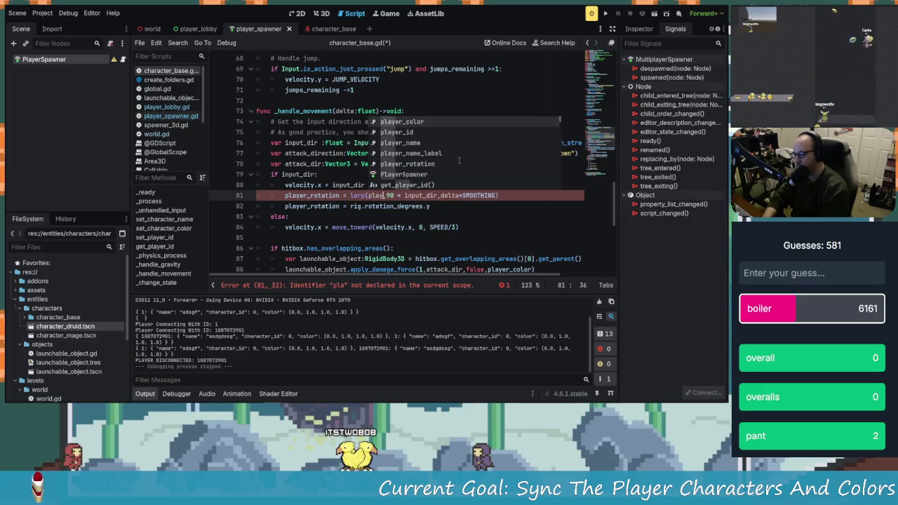
{"action": "key", "text": "Down"}
{"action": "key", "text": "Down"}
{"action": "key", "text": "Down"}
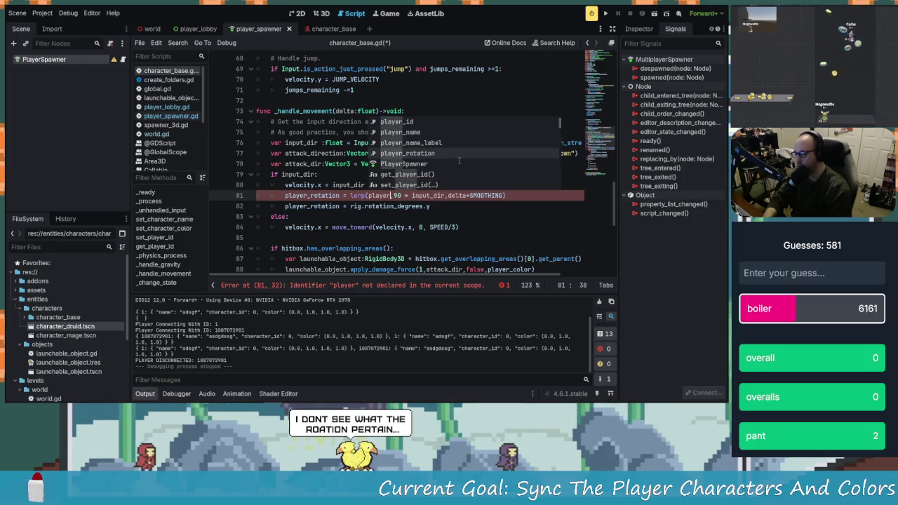
{"action": "key", "text": "Return"}
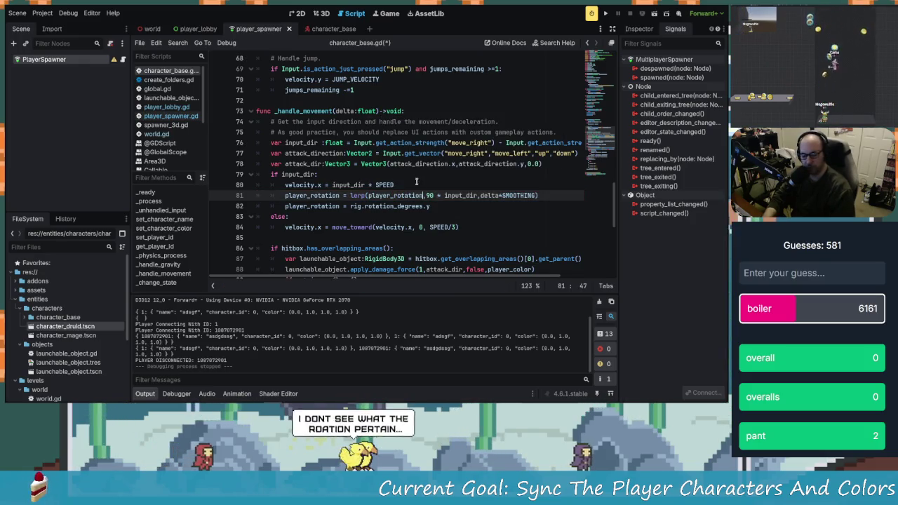
- Rewrite line 82 as rig.rotation_degrees.y = player_rotation
{"action": "left_click", "coordinate": [300, 205]}
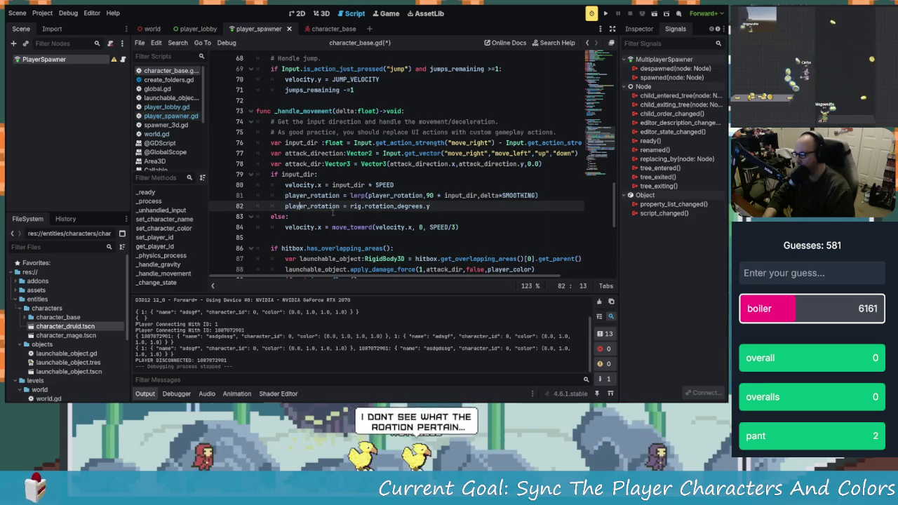
{"action": "key", "text": "shift+Home"}
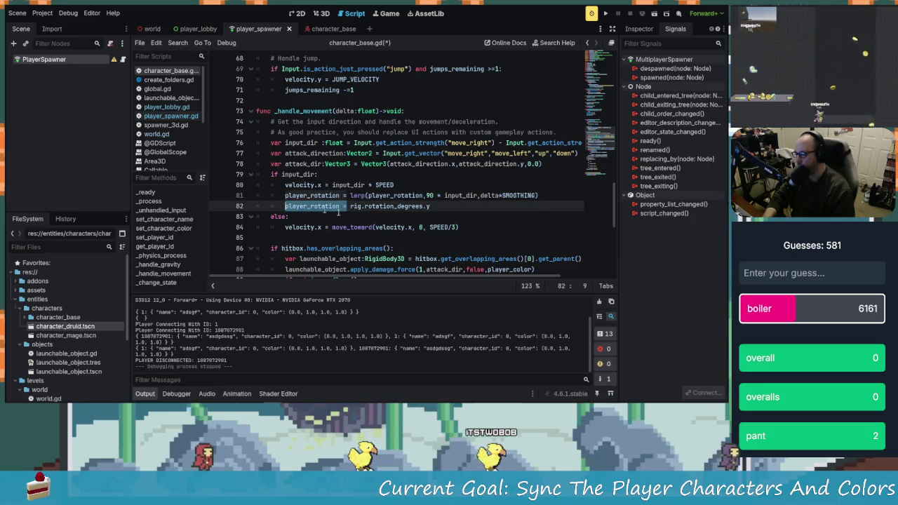
{"action": "key", "text": "BackSpace"}
{"action": "key", "text": "BackSpace"}
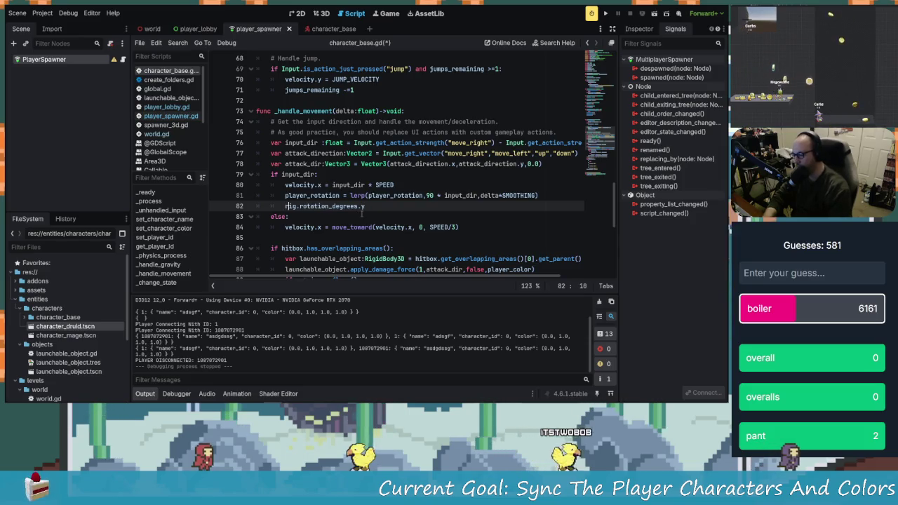
{"action": "key", "text": "End"}
{"action": "key", "text": "Right"}
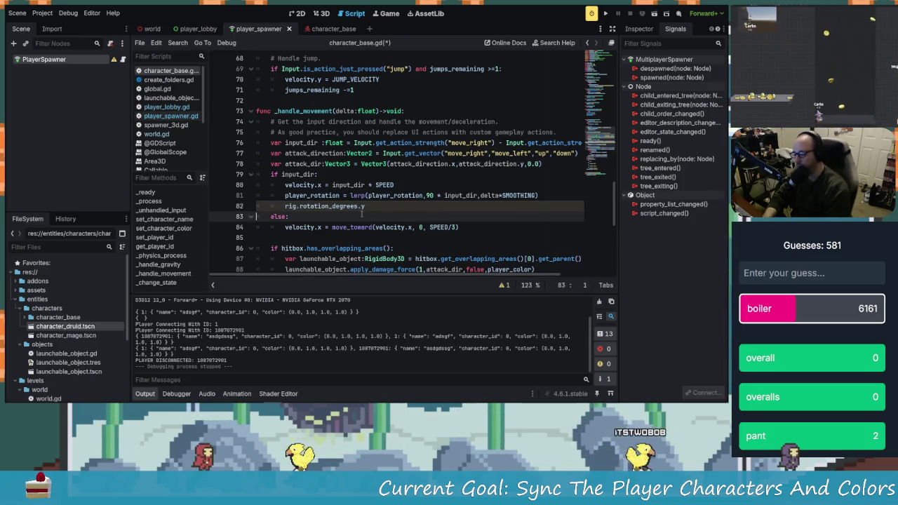
{"action": "key", "text": "Left"}
{"action": "type", "text": "= p("}
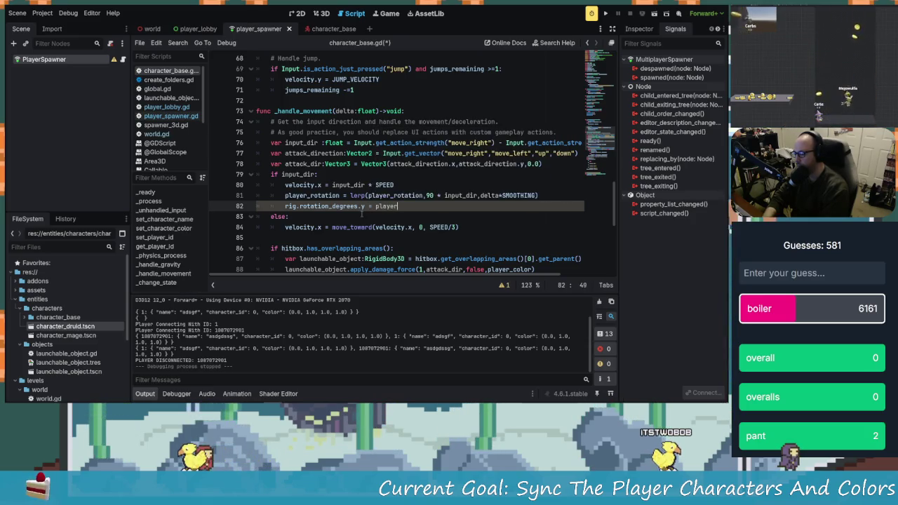
{"action": "type", "text": "_c"}
{"action": "key", "text": "Return"}
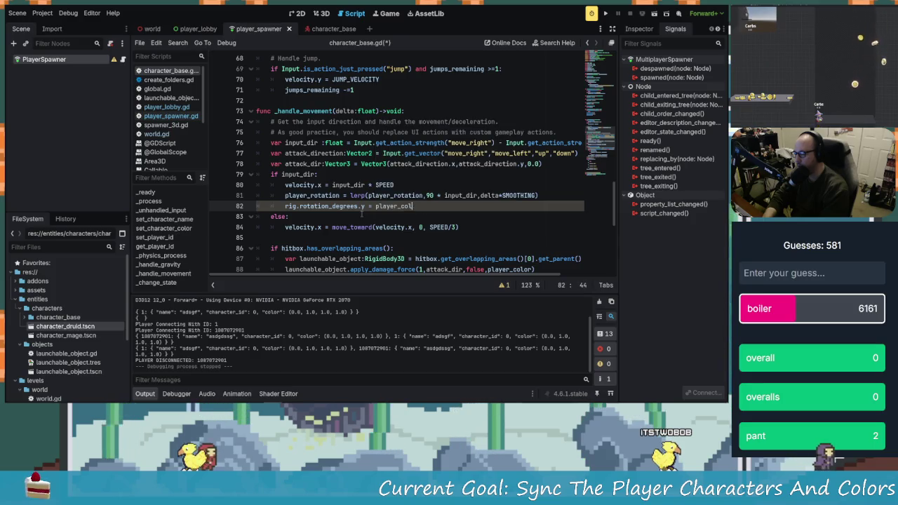
{"action": "type", "text": "rotation"}
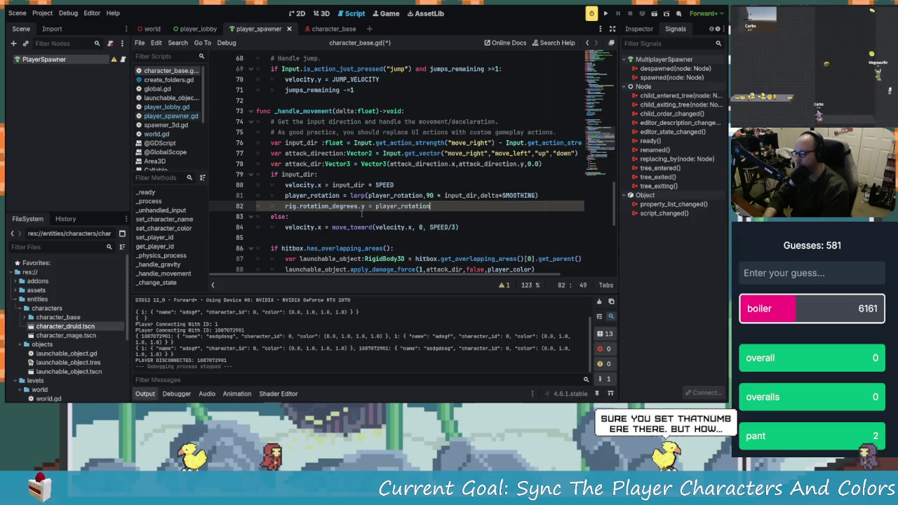
{"action": "scroll", "coordinate": [362, 215], "scroll_direction": "down", "scroll_amount": 2}
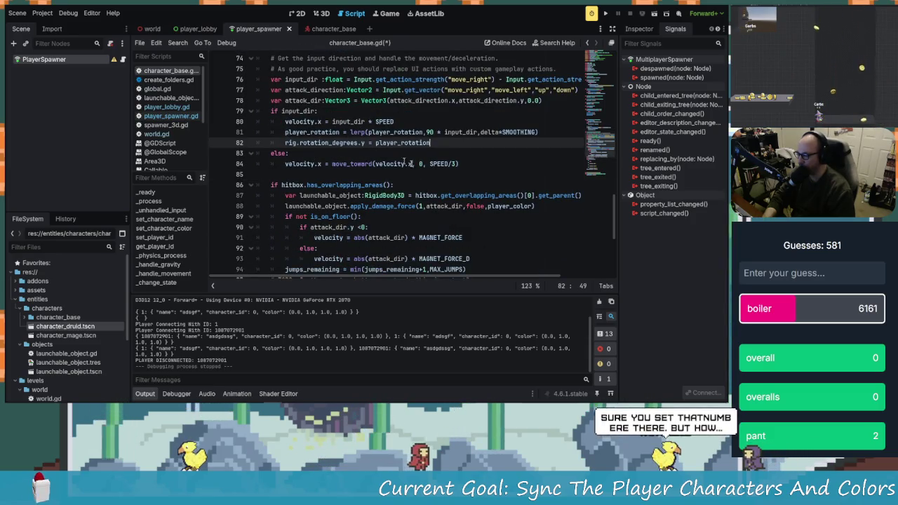
{"action": "left_click", "coordinate": [409, 146]}
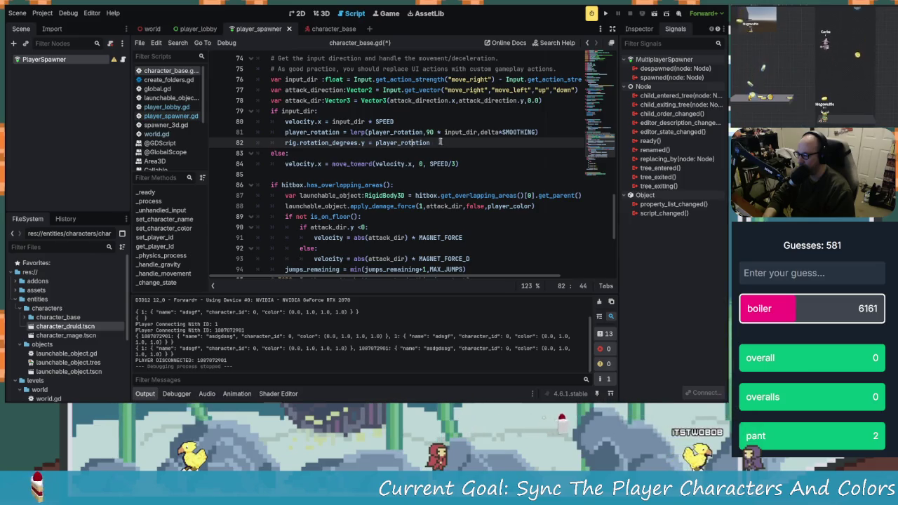
{"action": "scroll", "coordinate": [445, 167], "scroll_direction": "up", "scroll_amount": 1}
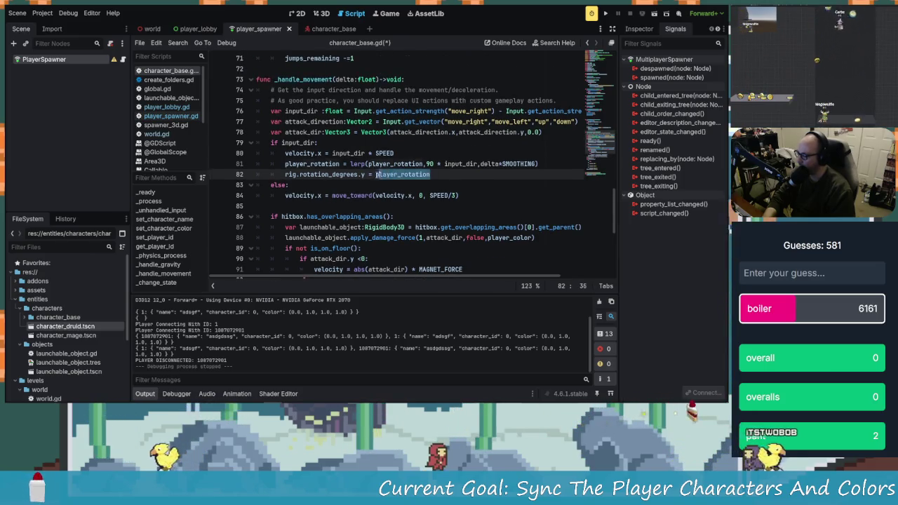
{"action": "left_click", "coordinate": [327, 163]}
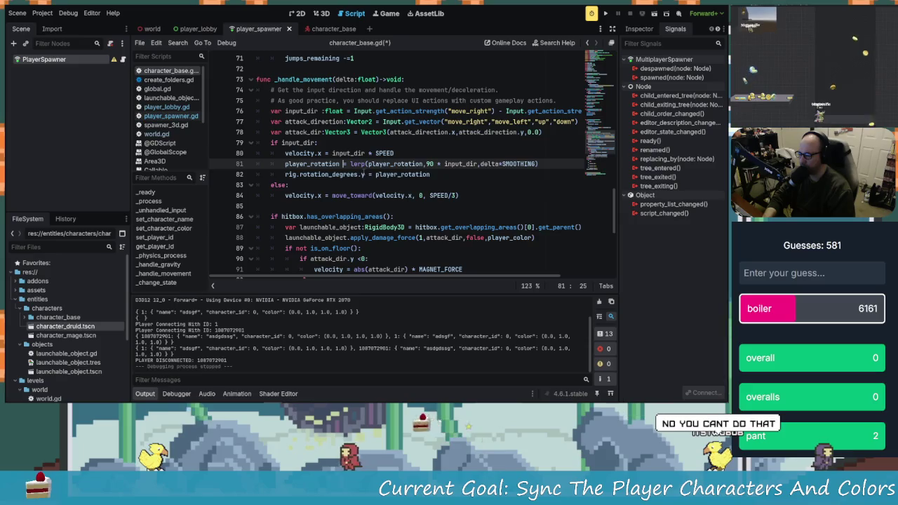
- Copy rig.rotation_degrees.y from line 82 over player_rotation as lerp's first argument on line 81
{"action": "left_click", "coordinate": [363, 174]}
{"action": "key", "text": "shift+Home"}
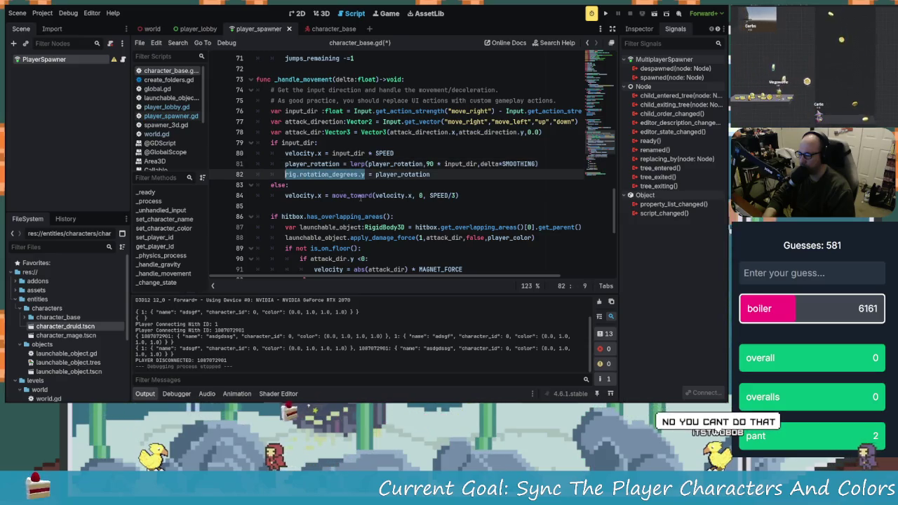
{"action": "right_click", "coordinate": [322, 175]}
{"action": "left_click", "coordinate": [343, 193]}
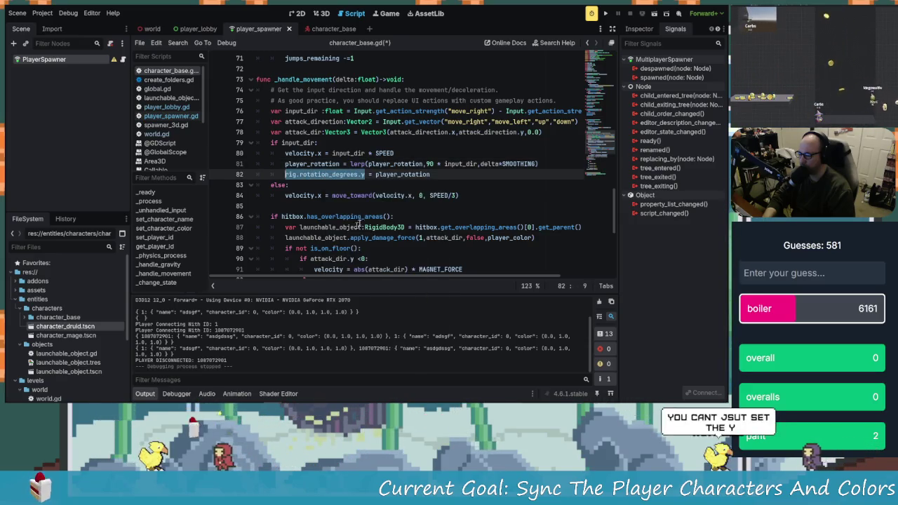
{"action": "mouse_move", "coordinate": [422, 163]}
{"action": "left_mouse_down"}
{"action": "mouse_move", "coordinate": [375, 164]}
{"action": "mouse_move", "coordinate": [420, 165]}
{"action": "left_mouse_up"}
{"action": "right_click", "coordinate": [421, 164]}
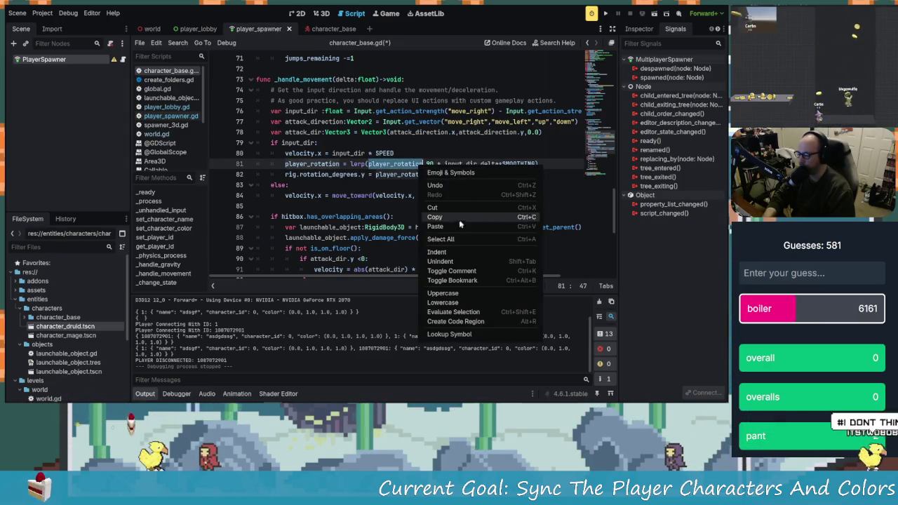
{"action": "left_click", "coordinate": [431, 193]}
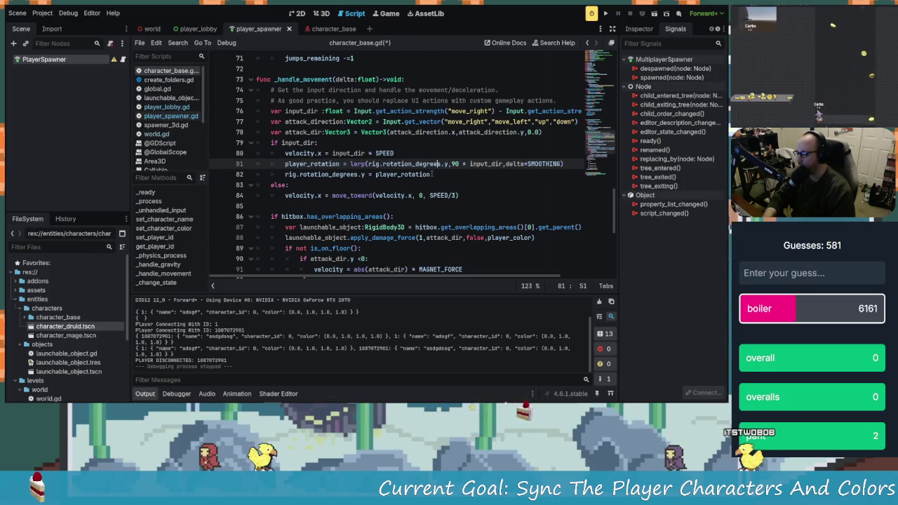
{"action": "left_click", "coordinate": [432, 174]}
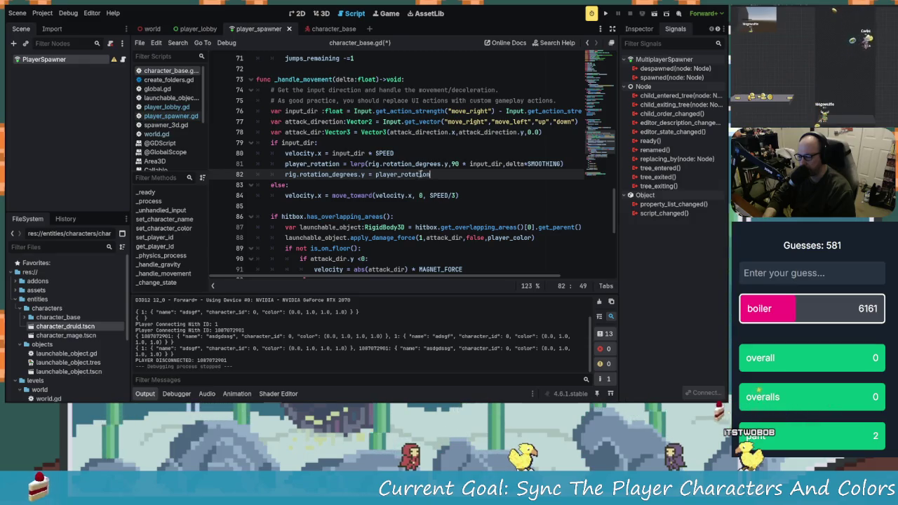
{"action": "left_click", "coordinate": [441, 163]}
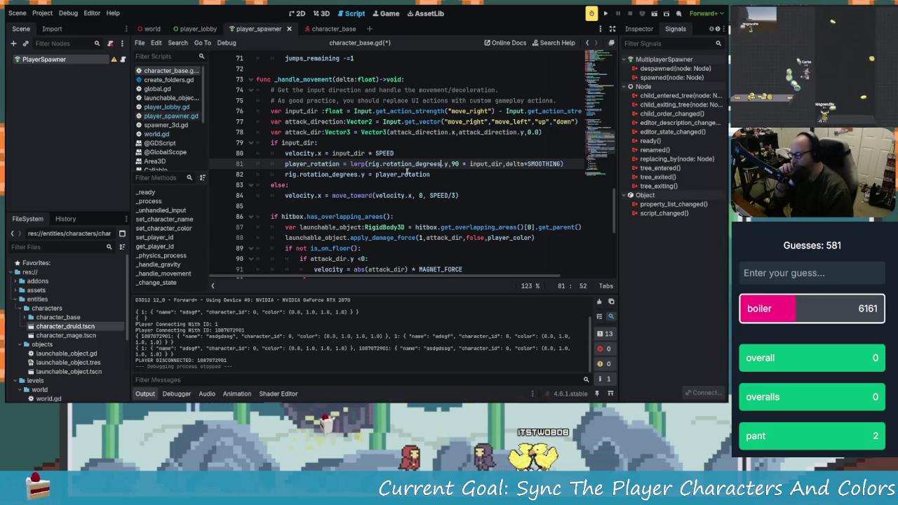
{"action": "left_click", "coordinate": [409, 174]}
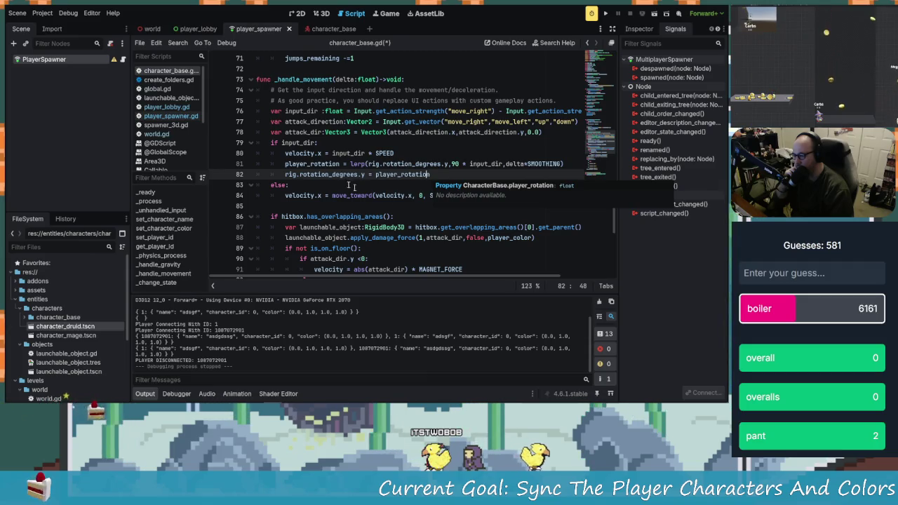
{"action": "scroll", "coordinate": [345, 177], "scroll_direction": "down", "scroll_amount": 1}
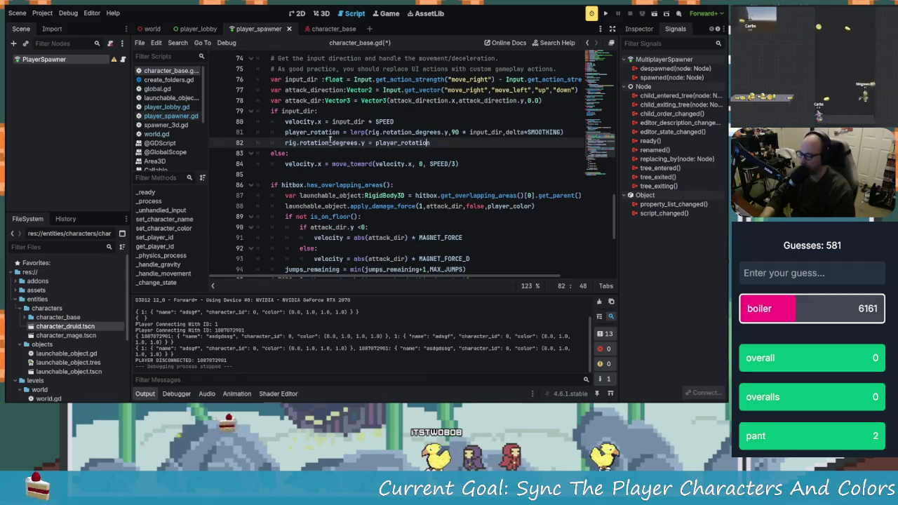
{"action": "left_click", "coordinate": [295, 133]}
- Save character_base.gd and review the rotation lines and the player_id declaration
{"action": "key", "text": "ctrl+s"}
{"action": "scroll", "coordinate": [379, 168], "scroll_direction": "up", "scroll_amount": 10}
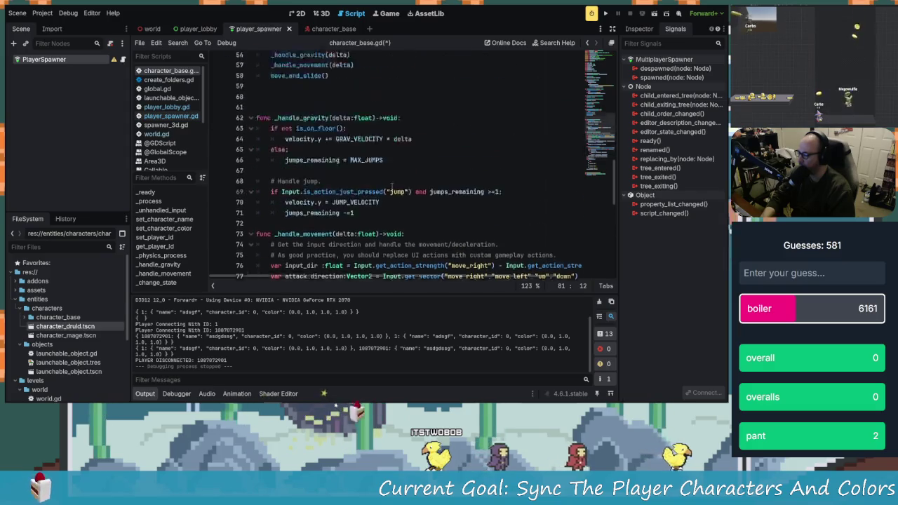
{"action": "scroll", "coordinate": [398, 190], "scroll_direction": "down", "scroll_amount": 12}
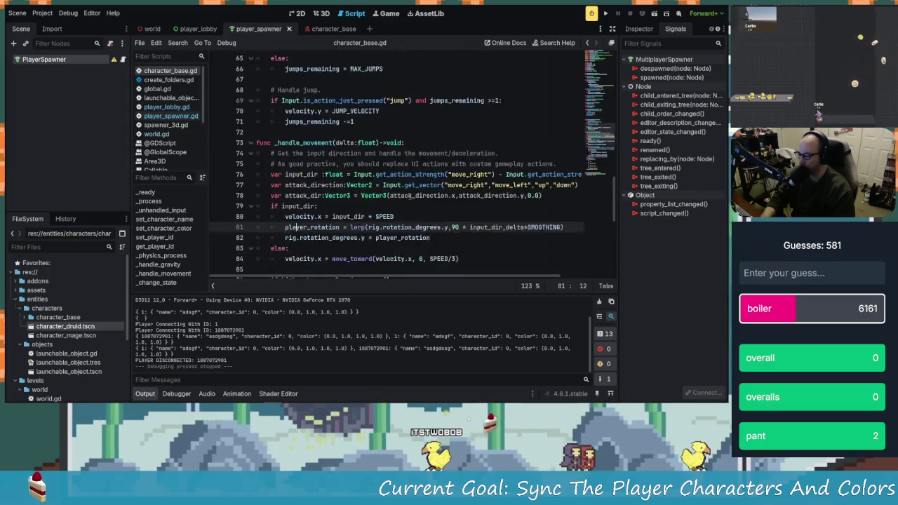
{"action": "scroll", "coordinate": [347, 183], "scroll_direction": "up", "scroll_amount": 3}
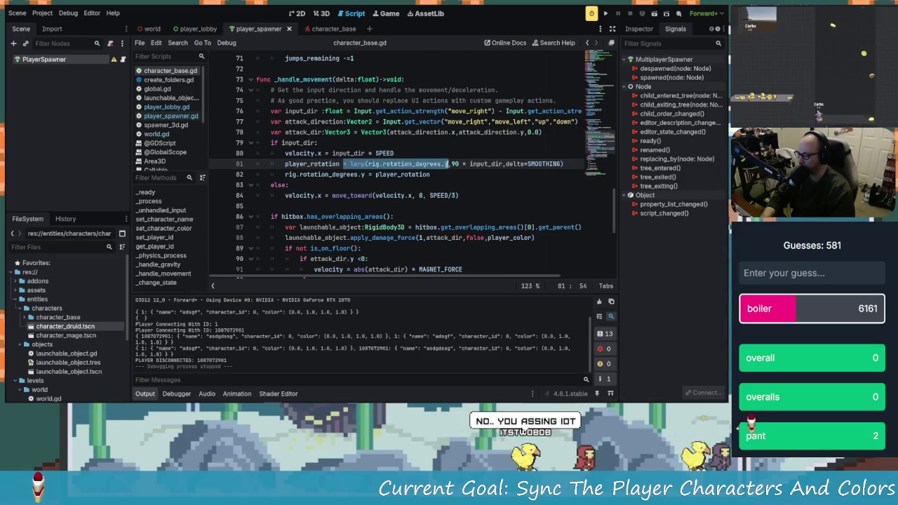
{"action": "left_click", "coordinate": [441, 163]}
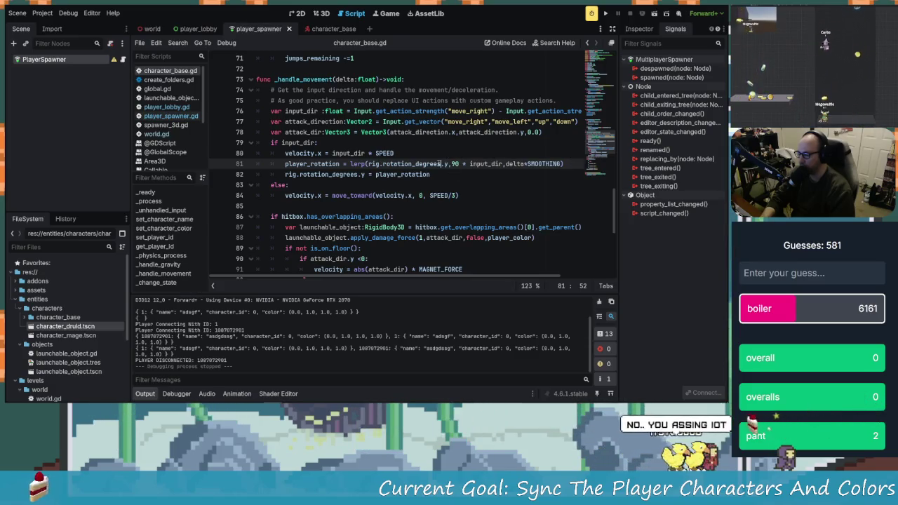
{"action": "key", "text": "Right"}
{"action": "key", "text": "Right"}
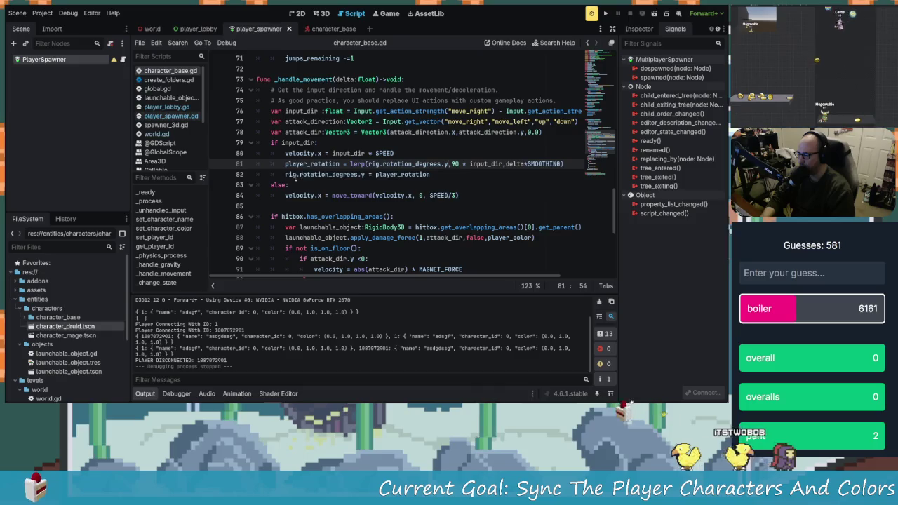
{"action": "key", "text": "Down"}
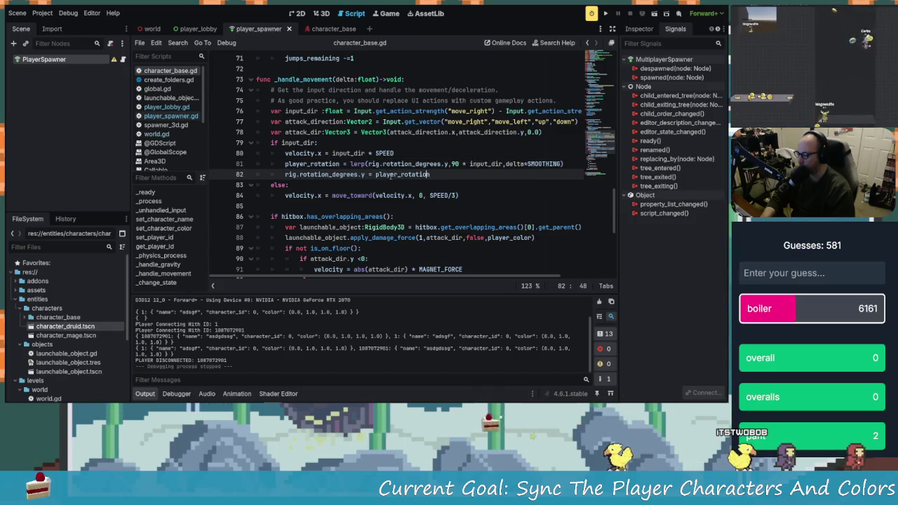
{"action": "left_click", "coordinate": [339, 164]}
{"action": "scroll", "coordinate": [539, 239], "scroll_direction": "down", "scroll_amount": 7}
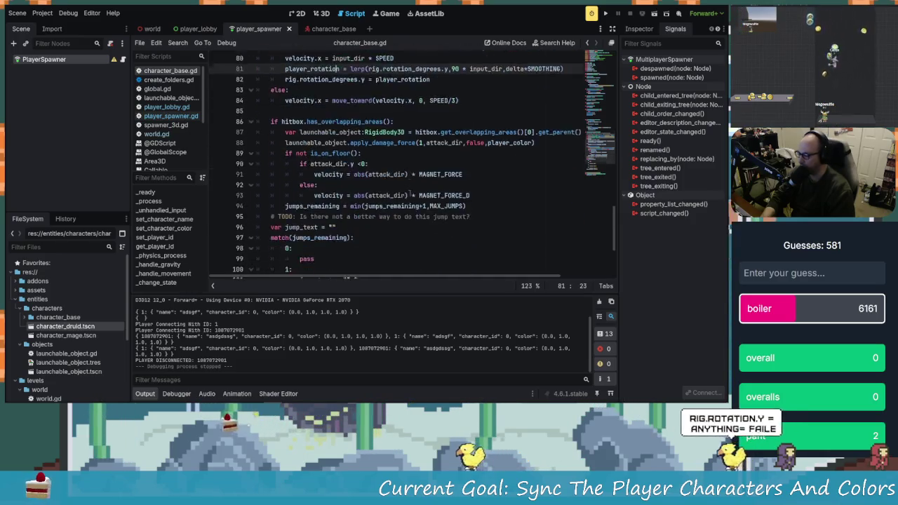
{"action": "scroll", "coordinate": [418, 218], "scroll_direction": "up", "scroll_amount": 6}
{"action": "scroll", "coordinate": [418, 218], "scroll_direction": "up", "scroll_amount": 20}
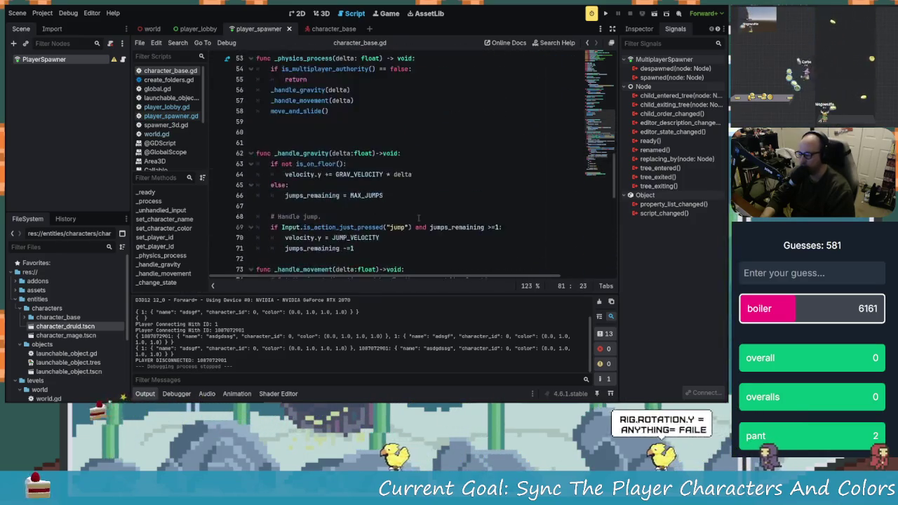
{"action": "scroll", "coordinate": [418, 218], "scroll_direction": "up", "scroll_amount": 3}
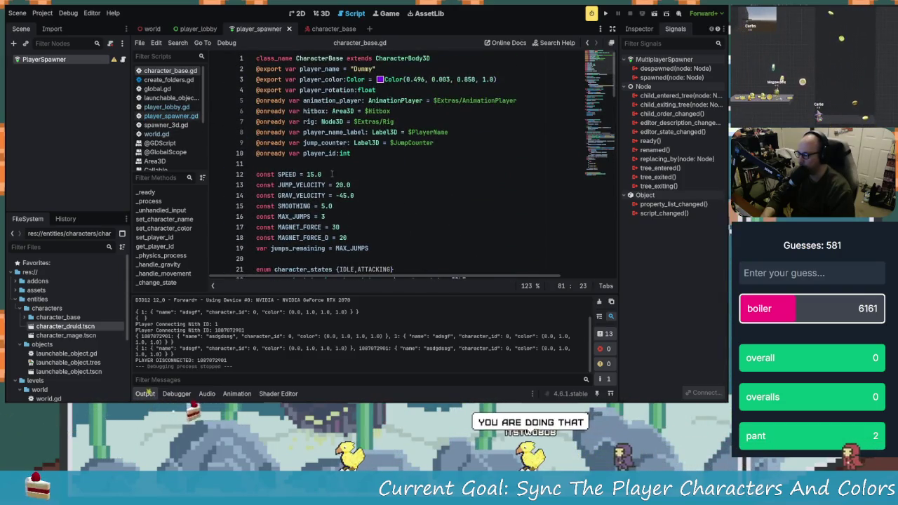
{"action": "left_click", "coordinate": [379, 153]}
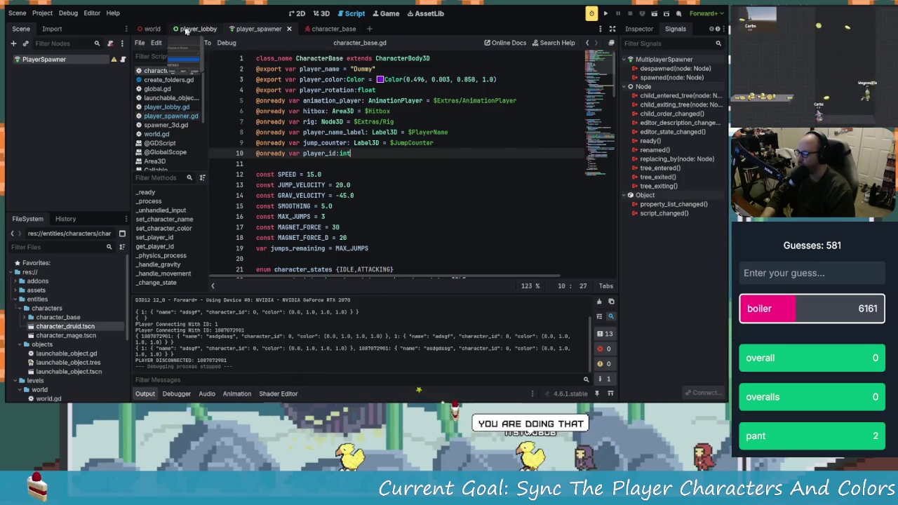
- Check the world scene's PlayerSpawner node, then switch to the character_base scene
{"action": "left_click", "coordinate": [151, 29]}
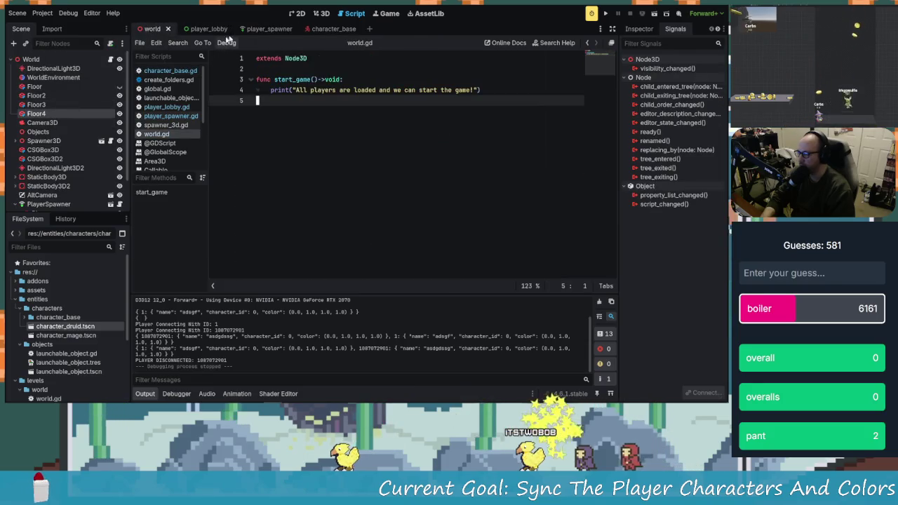
{"action": "left_click", "coordinate": [258, 28]}
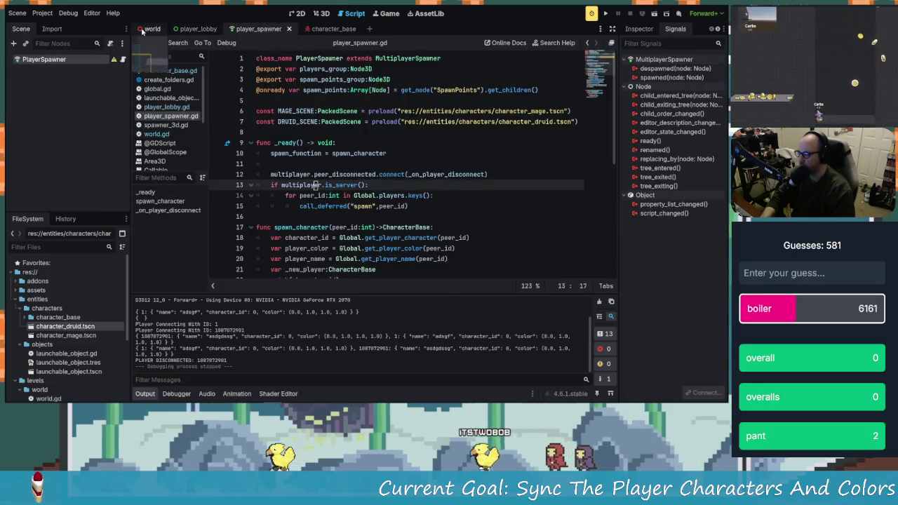
{"action": "left_click", "coordinate": [151, 29]}
{"action": "scroll", "coordinate": [67, 183], "scroll_direction": "down", "scroll_amount": 3}
{"action": "left_click", "coordinate": [49, 167]}
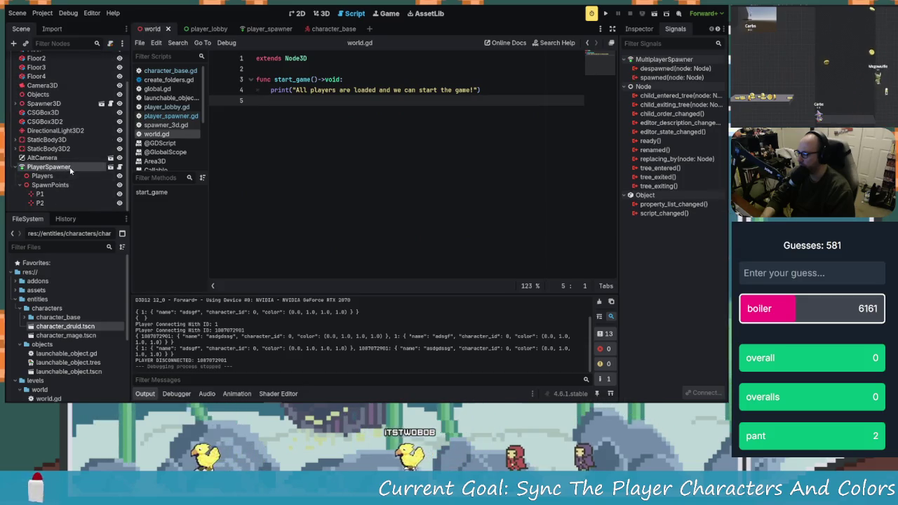
{"action": "scroll", "coordinate": [49, 155], "scroll_direction": "up", "scroll_amount": 3}
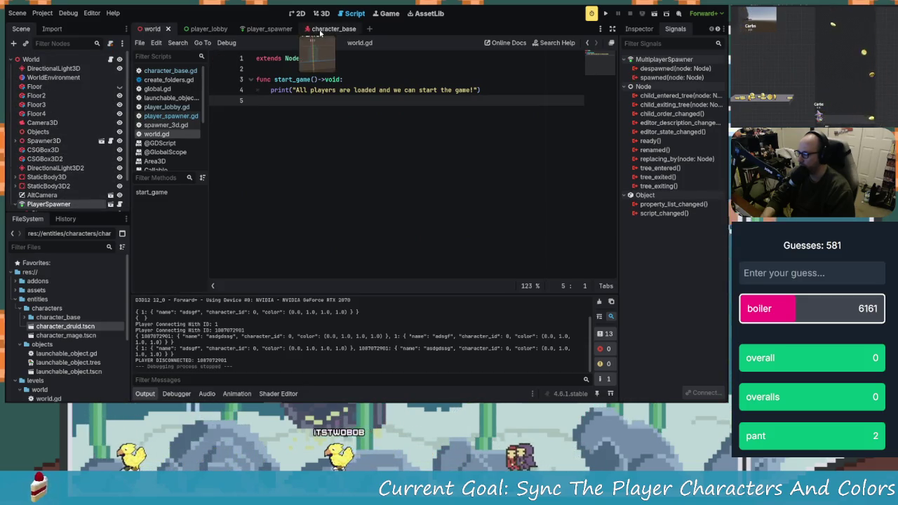
{"action": "left_click", "coordinate": [320, 29]}
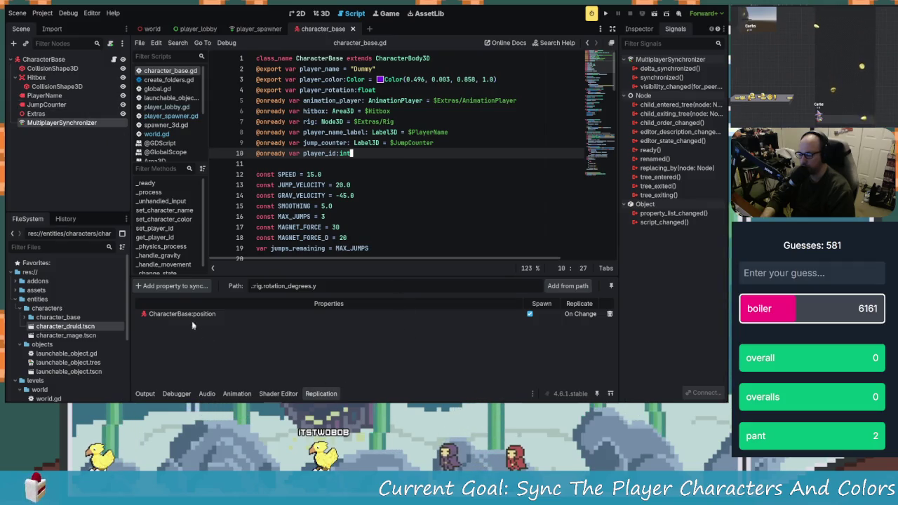
- Add CharacterBase's player_rotation to the synchronizer's replicated properties, save, and run the project
{"action": "left_click", "coordinate": [173, 285]}
{"action": "double_click", "coordinate": [337, 93]}
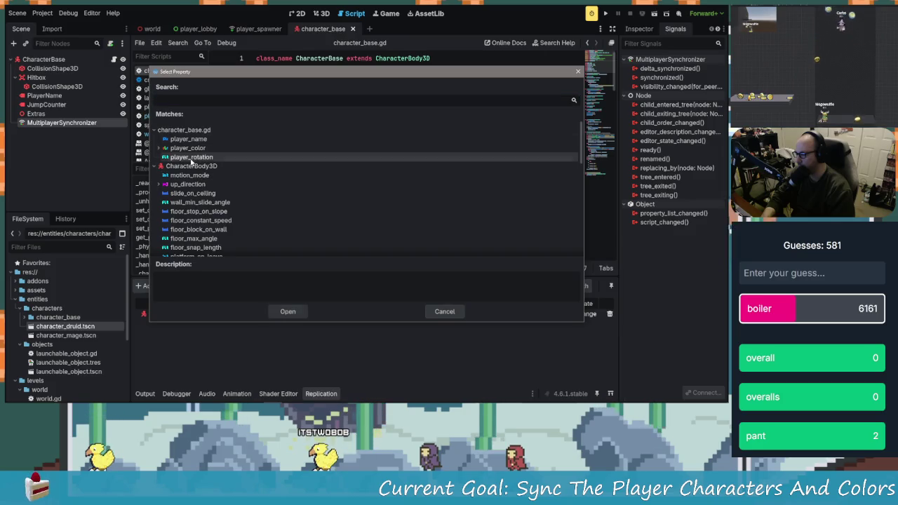
{"action": "left_click", "coordinate": [191, 159]}
{"action": "left_click", "coordinate": [287, 312]}
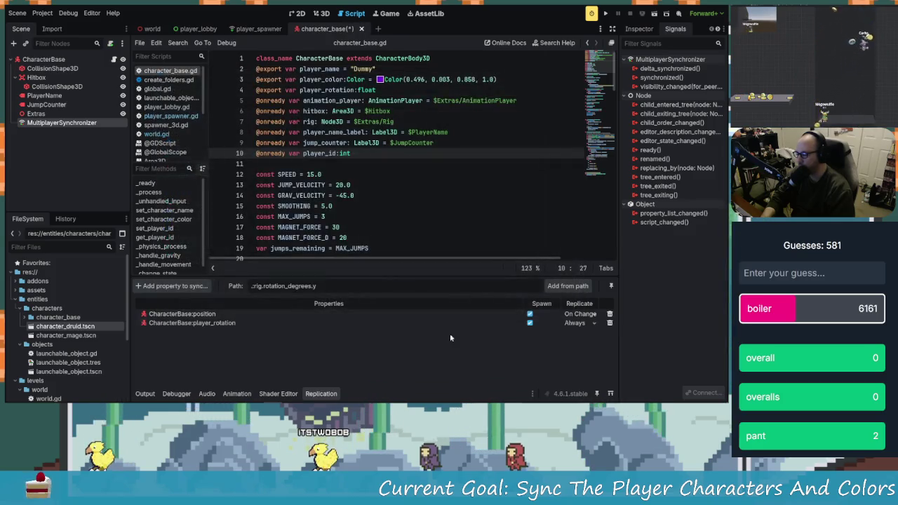
{"action": "key", "text": "ctrl+s"}
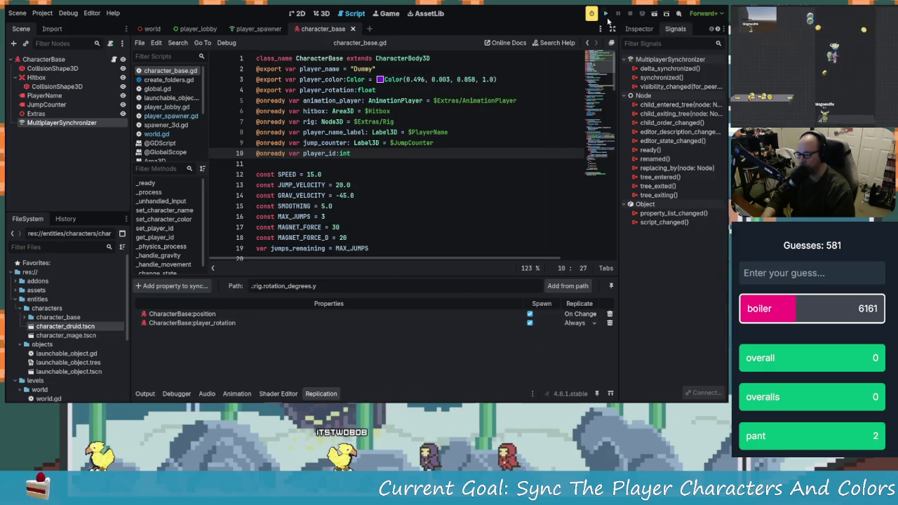
{"action": "left_click", "coordinate": [606, 15]}
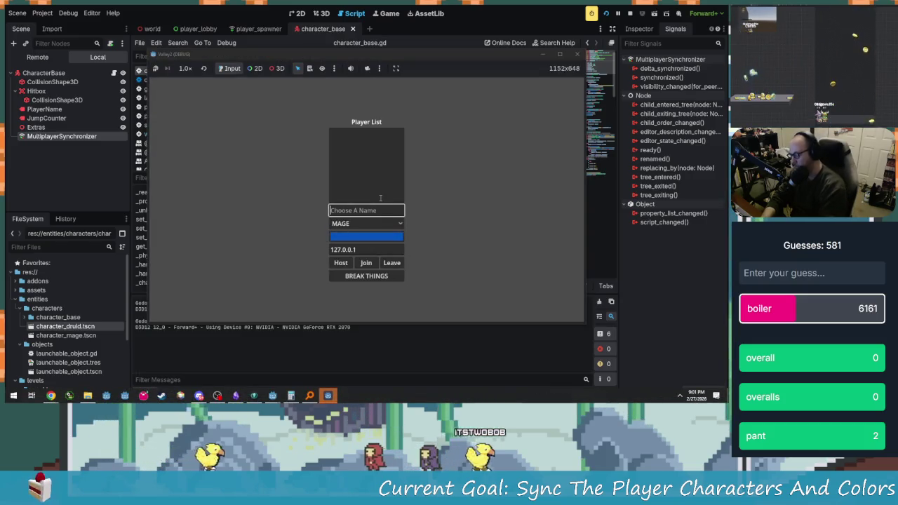
- Host the game as HOST, then join from the second window as NOT with DRUID
{"action": "type", "text": "HOST"}
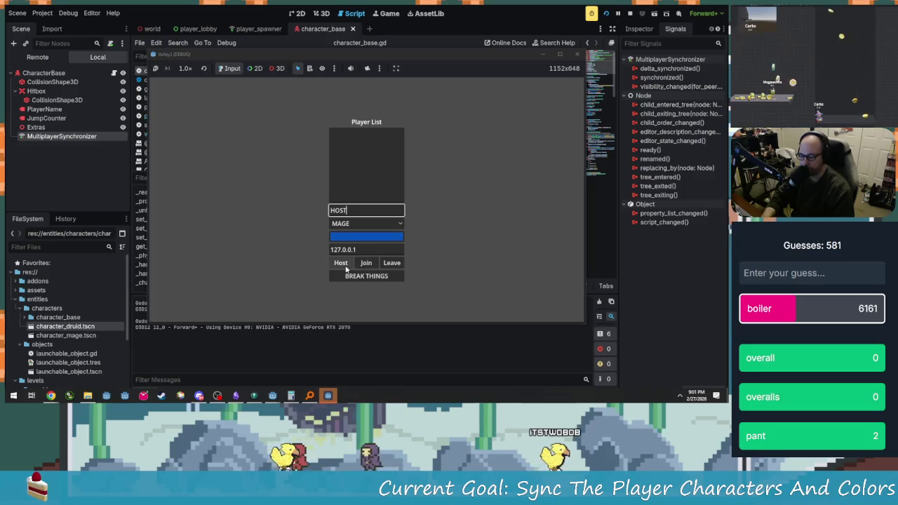
{"action": "left_click", "coordinate": [341, 262]}
{"action": "left_click_drag", "start_coordinate": [349, 54], "coordinate": [225, 5]}
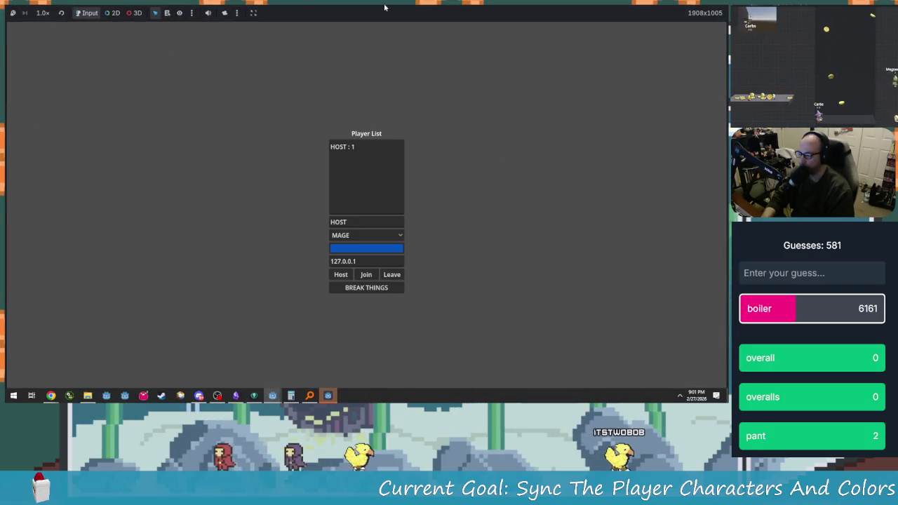
{"action": "double_click", "coordinate": [225, 5]}
{"action": "left_click", "coordinate": [484, 136]}
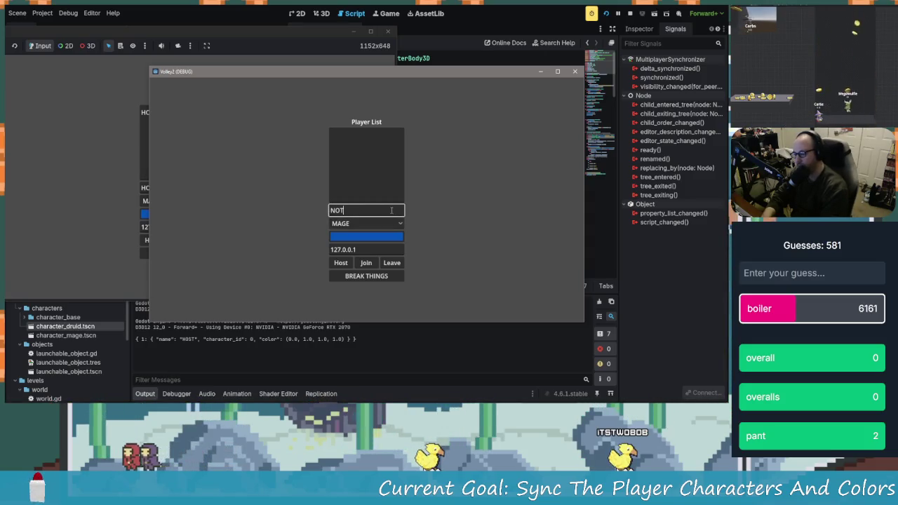
{"action": "left_click", "coordinate": [365, 223]}
{"action": "left_click", "coordinate": [359, 245]}
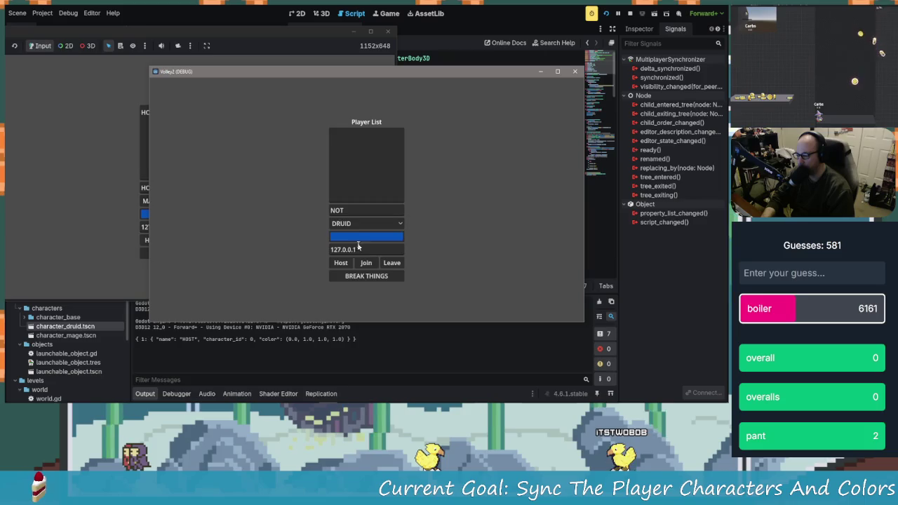
{"action": "left_click", "coordinate": [366, 262]}
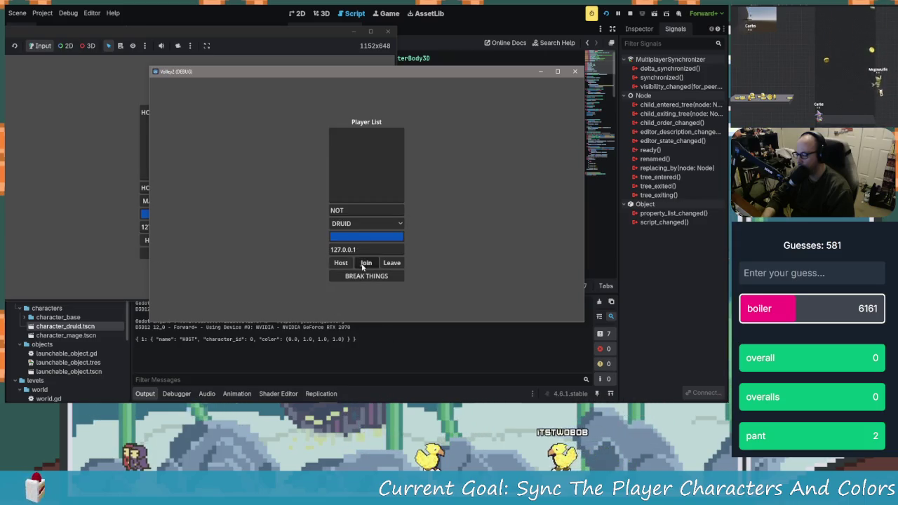
{"action": "left_click", "coordinate": [144, 260]}
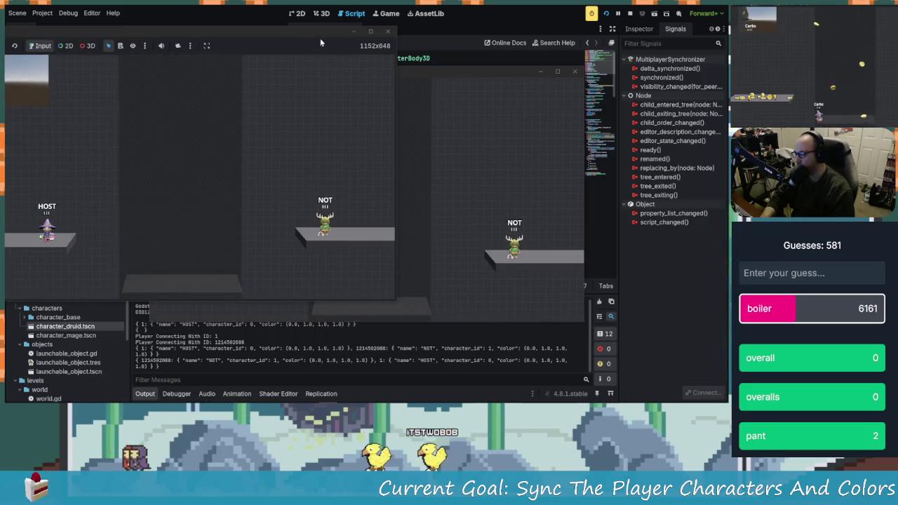
- Tile both game windows side by side and move the HOST character to check syncing
{"action": "mouse_move", "coordinate": [321, 43]}
{"action": "left_mouse_down"}
{"action": "mouse_move", "coordinate": [301, 35]}
{"action": "mouse_move", "coordinate": [176, 42]}
{"action": "mouse_move", "coordinate": [168, 21]}
{"action": "left_mouse_up"}
{"action": "left_click", "coordinate": [531, 115]}
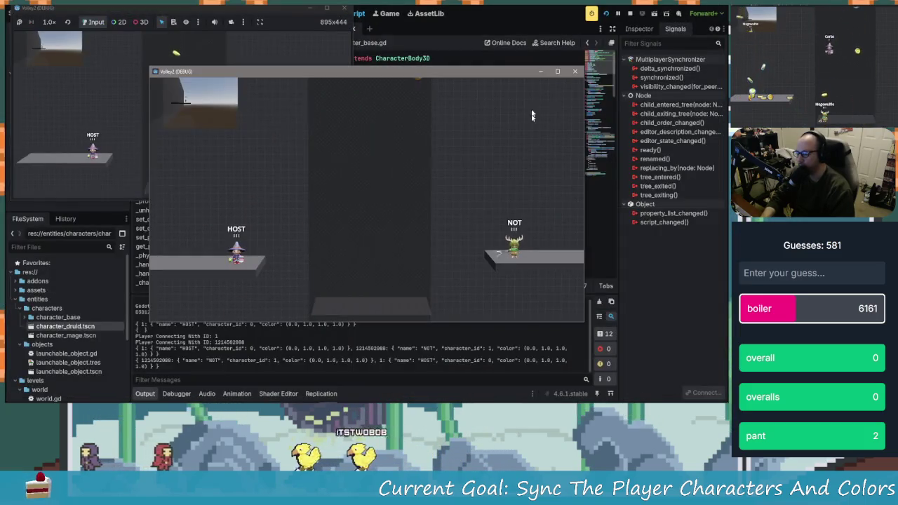
{"action": "mouse_move", "coordinate": [491, 71]}
{"action": "left_mouse_down"}
{"action": "mouse_move", "coordinate": [601, 54]}
{"action": "mouse_move", "coordinate": [631, 44]}
{"action": "mouse_move", "coordinate": [631, 28]}
{"action": "left_mouse_up"}
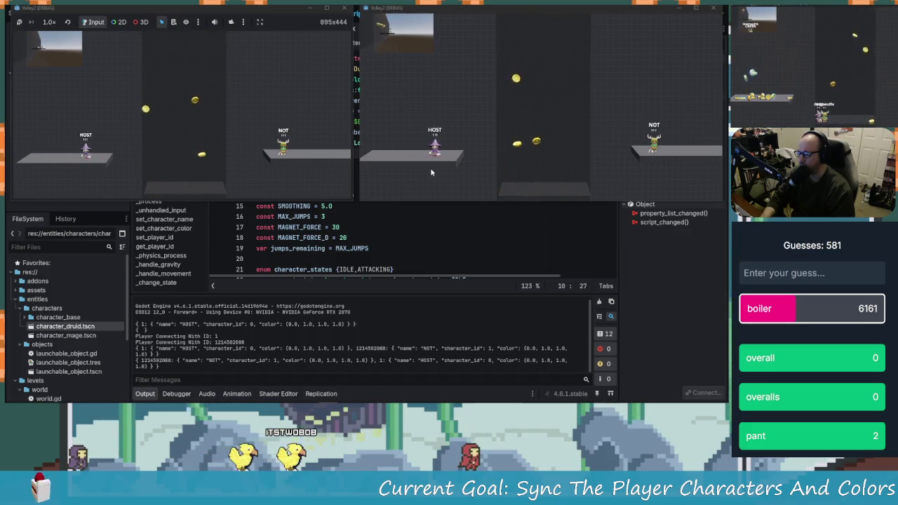
{"action": "key", "text": "space"}
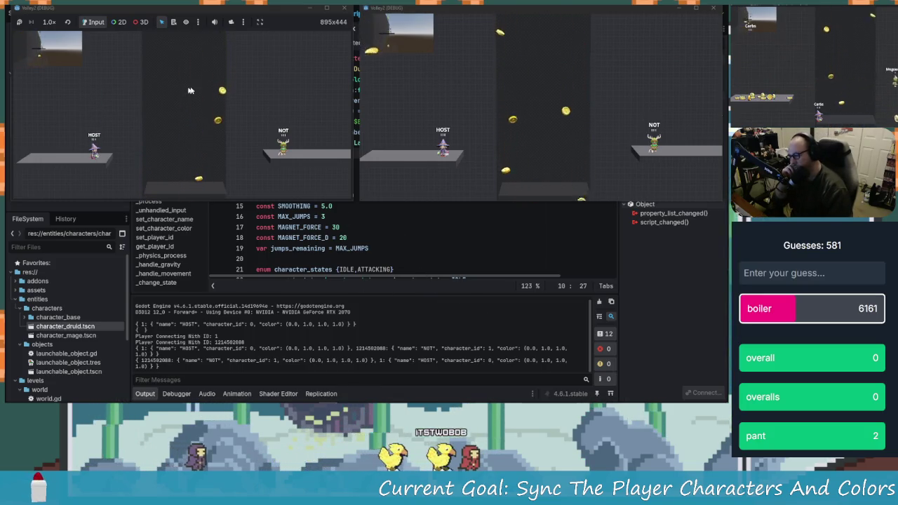
{"action": "left_click", "coordinate": [421, 238]}
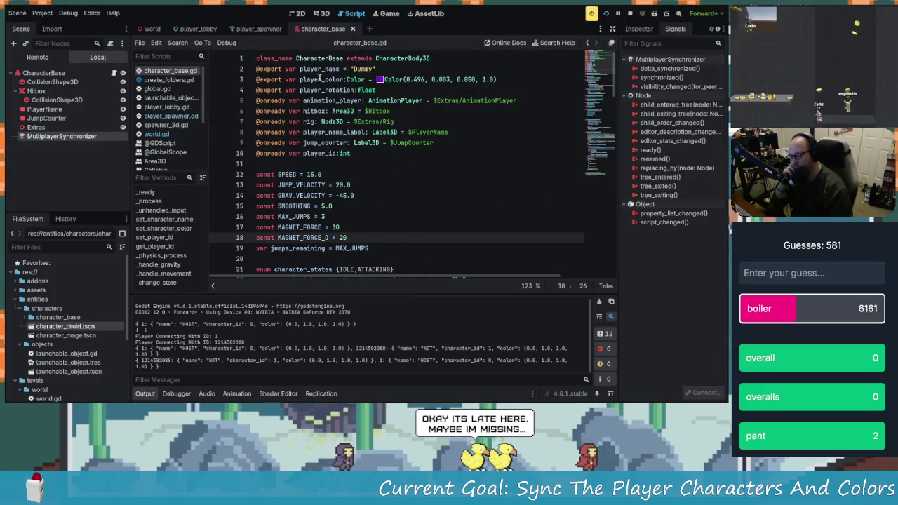
- Scroll through character_base.gd to review the player_rotation declaration and _handle_movement code
{"action": "left_click", "coordinate": [341, 90]}
{"action": "scroll", "coordinate": [458, 170], "scroll_direction": "down", "scroll_amount": 15}
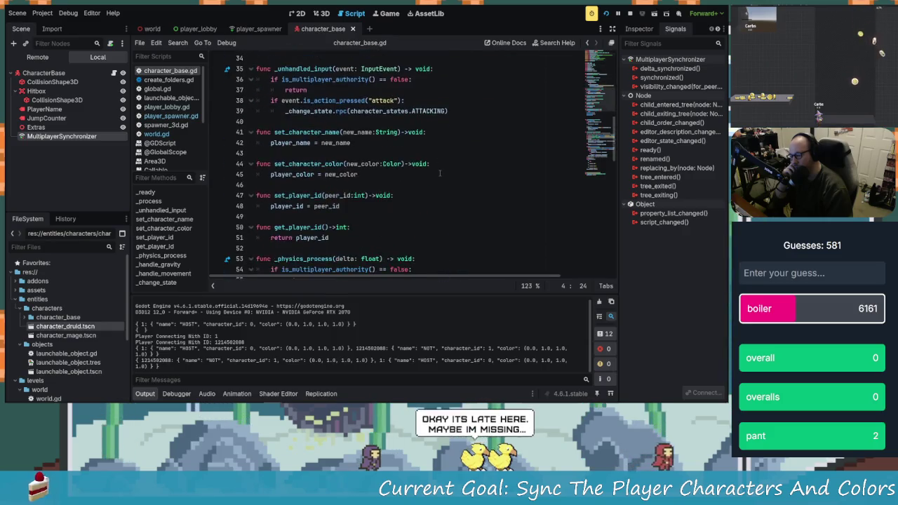
{"action": "scroll", "coordinate": [427, 208], "scroll_direction": "down", "scroll_amount": 5}
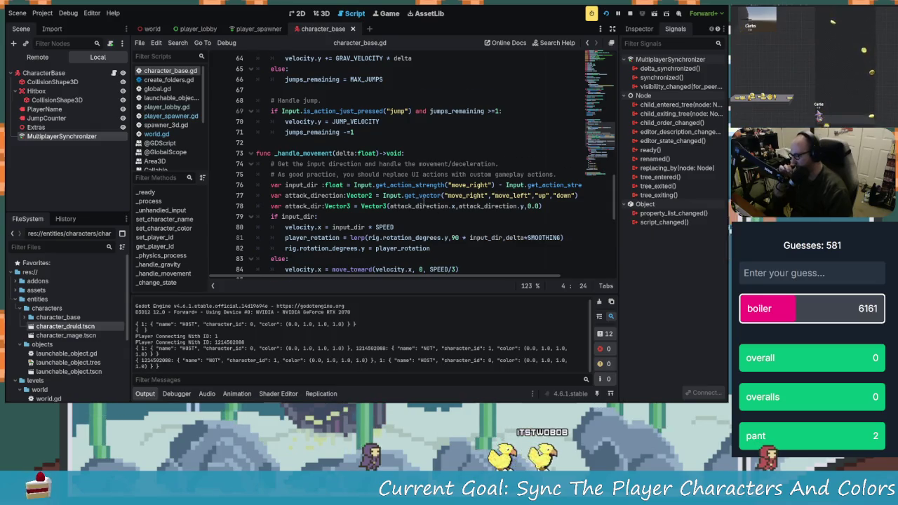
{"action": "scroll", "coordinate": [424, 202], "scroll_direction": "down", "scroll_amount": 5}
{"action": "scroll", "coordinate": [398, 205], "scroll_direction": "down", "scroll_amount": 1}
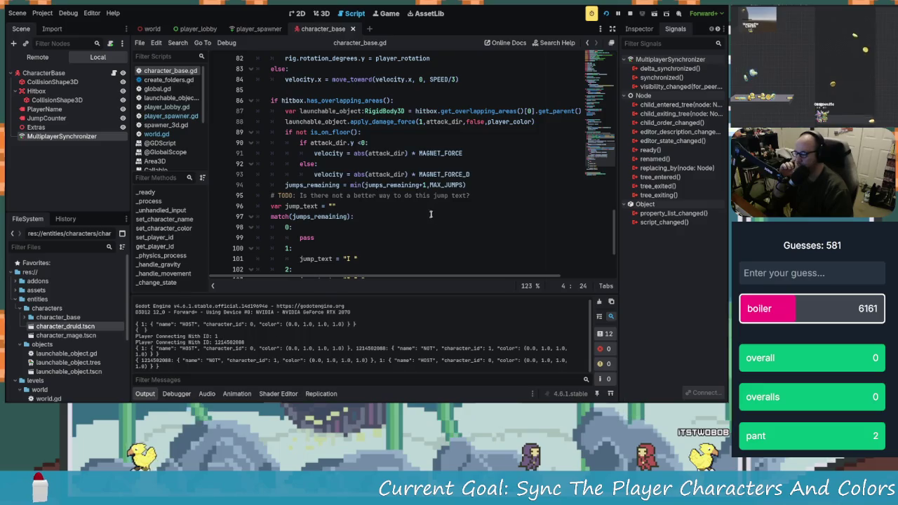
{"action": "scroll", "coordinate": [439, 193], "scroll_direction": "up", "scroll_amount": 1}
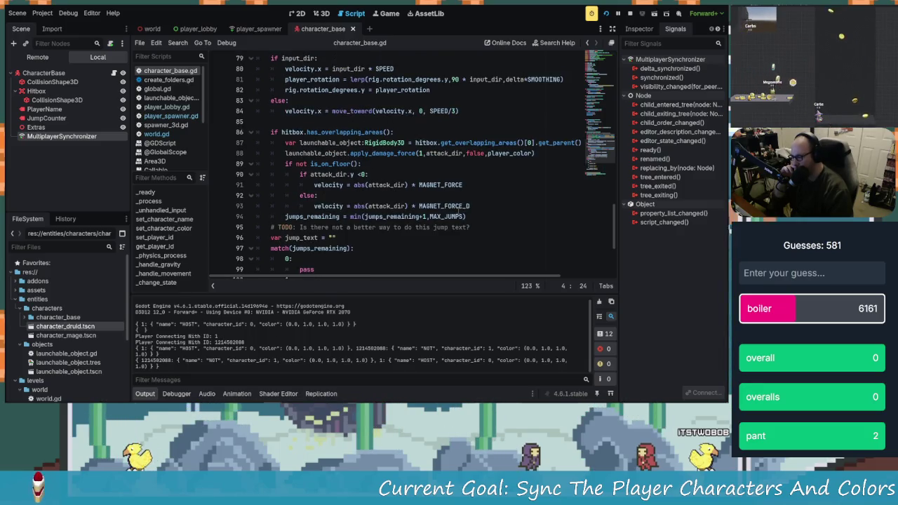
{"action": "scroll", "coordinate": [456, 214], "scroll_direction": "up", "scroll_amount": 3}
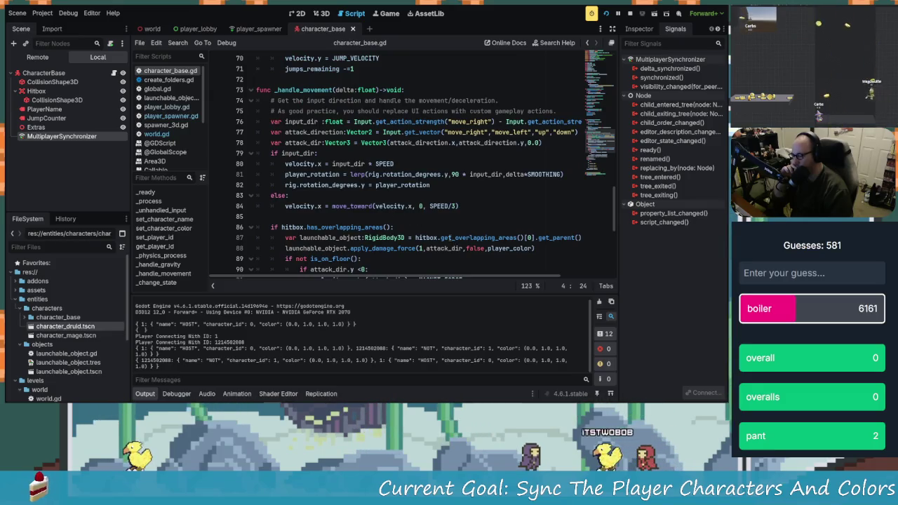
{"action": "mouse_move", "coordinate": [449, 239]}
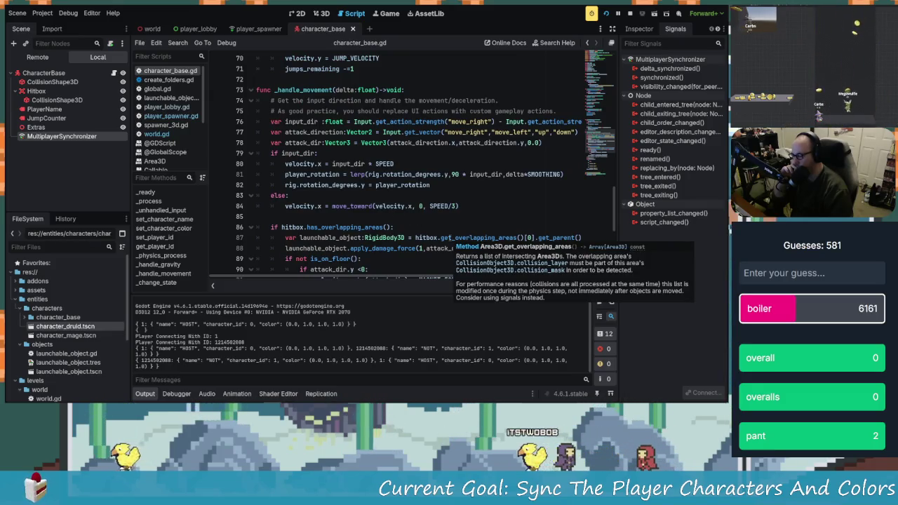
{"action": "left_click_drag", "start_coordinate": [270, 122], "coordinate": [334, 195]}
{"action": "left_click", "coordinate": [334, 195]}
{"action": "scroll", "coordinate": [334, 195], "scroll_direction": "up", "scroll_amount": 1}
{"action": "scroll", "coordinate": [334, 195], "scroll_direction": "up", "scroll_amount": 1}
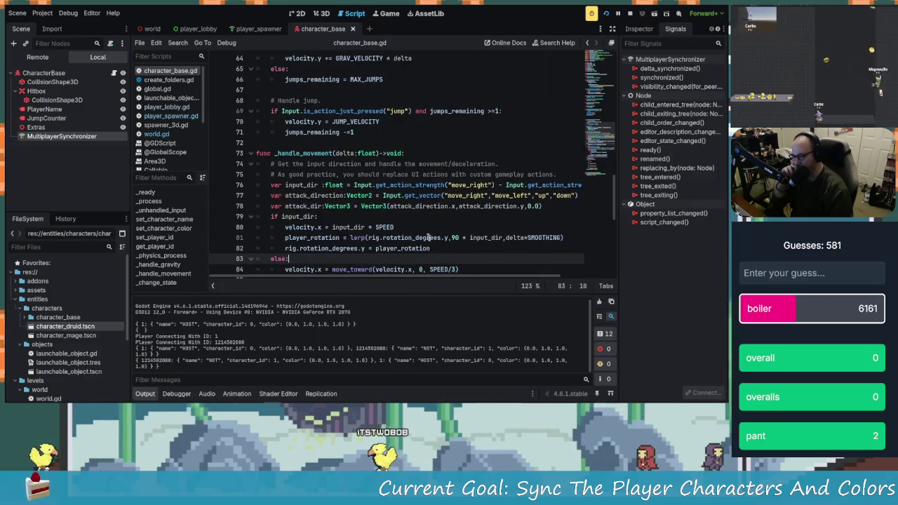
{"action": "scroll", "coordinate": [429, 231], "scroll_direction": "down", "scroll_amount": 3}
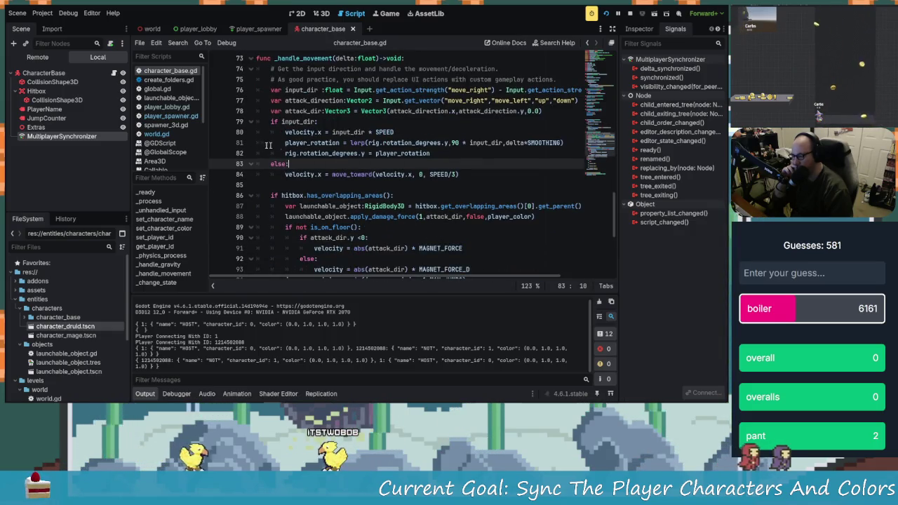
- Add a new line after the rig rotation assignment and begin typing print(pl
{"action": "left_click", "coordinate": [434, 154]}
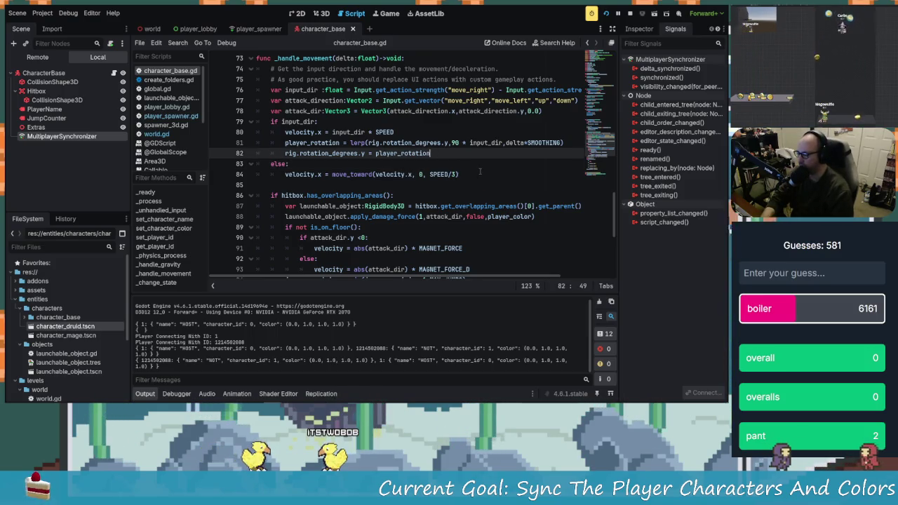
{"action": "key", "text": "Left"}
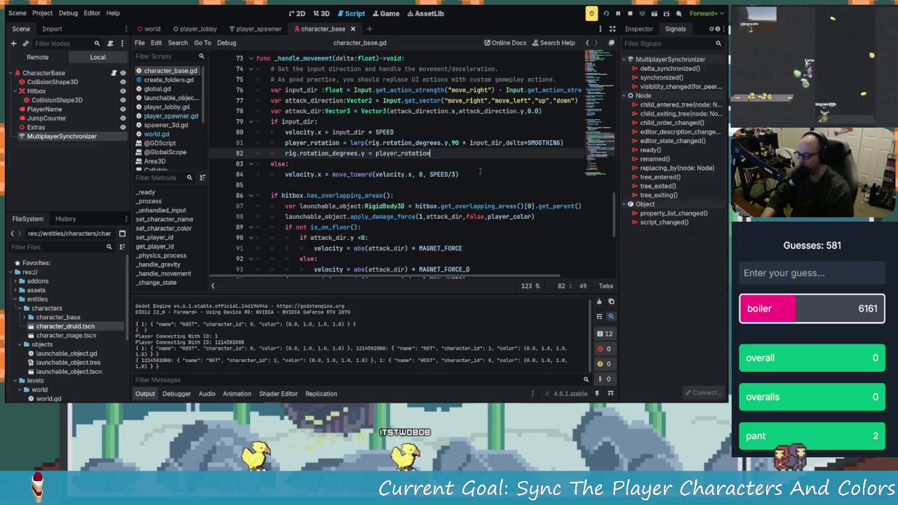
{"action": "key", "text": "Return"}
{"action": "type", "text": "print("}
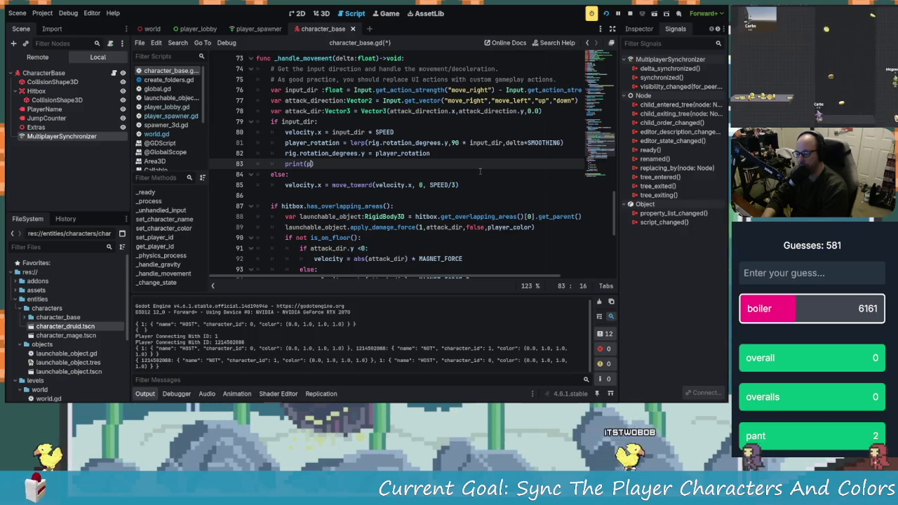
{"action": "type", "text": "pl"}
- Complete line 83 as print(str(player_id," ",player_rotation)) and save the script
{"action": "key", "text": "Down"}
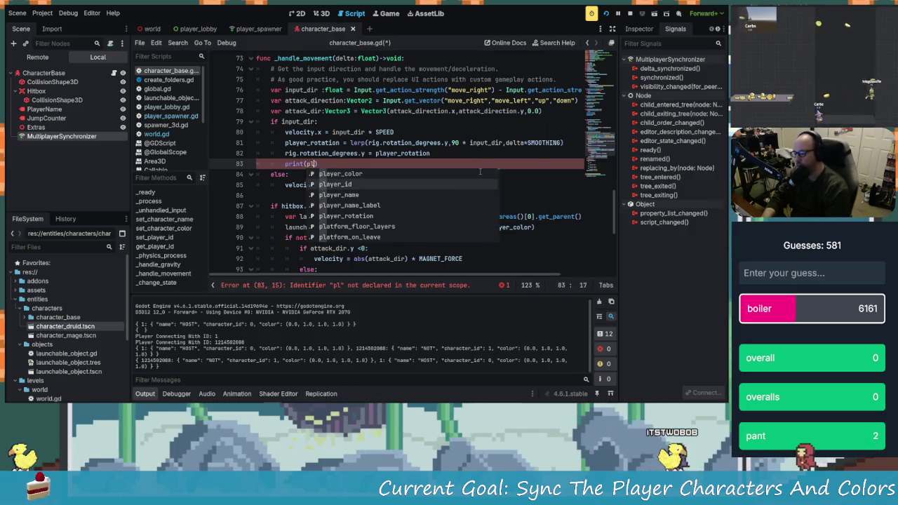
{"action": "key", "text": "Return"}
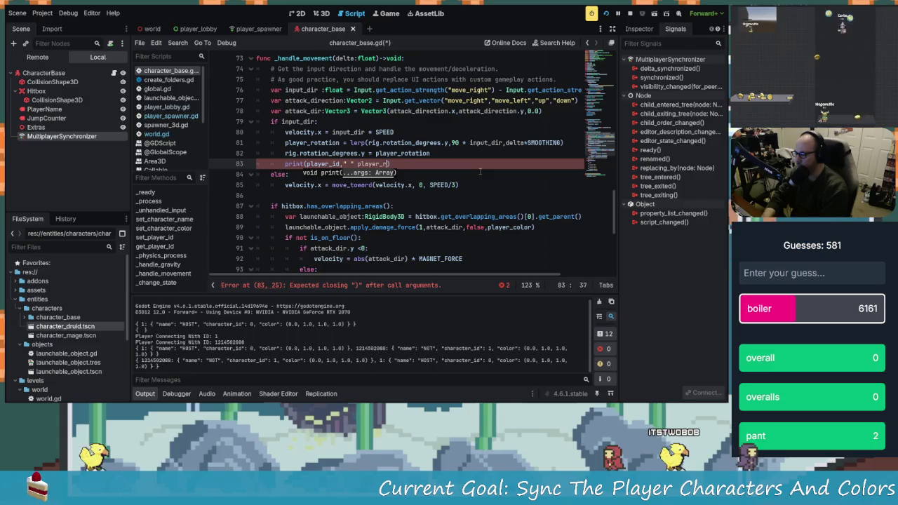
{"action": "key", "text": "BackSpace"}
{"action": "key", "text": "BackSpace"}
{"action": "key", "text": "BackSpace"}
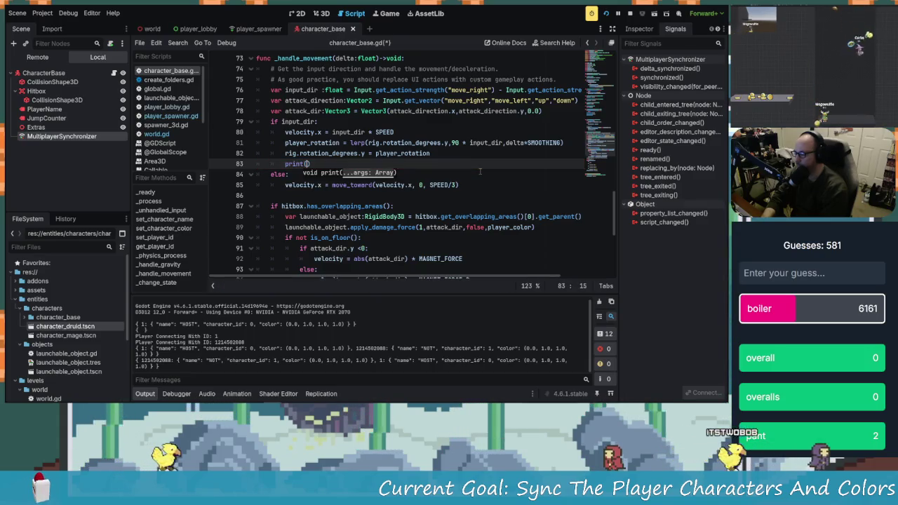
{"action": "type", "text": "str(pl"}
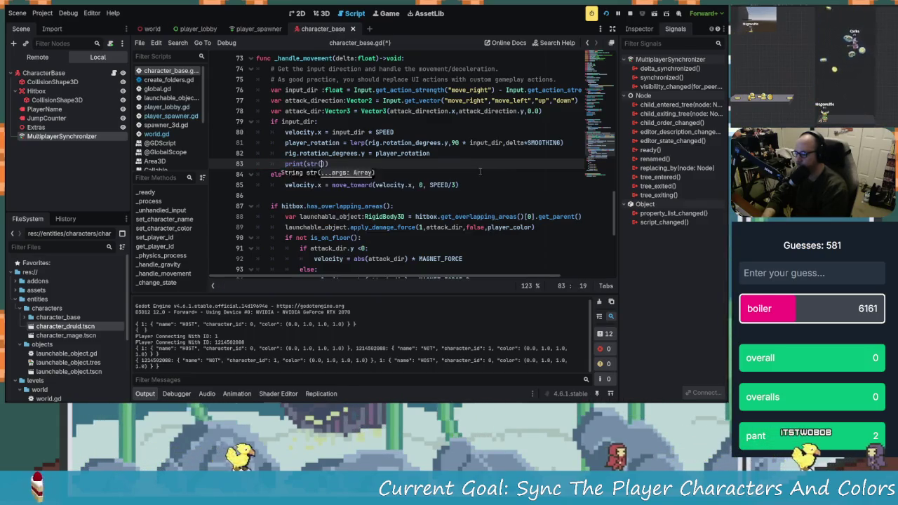
{"action": "type", "text": "ay"}
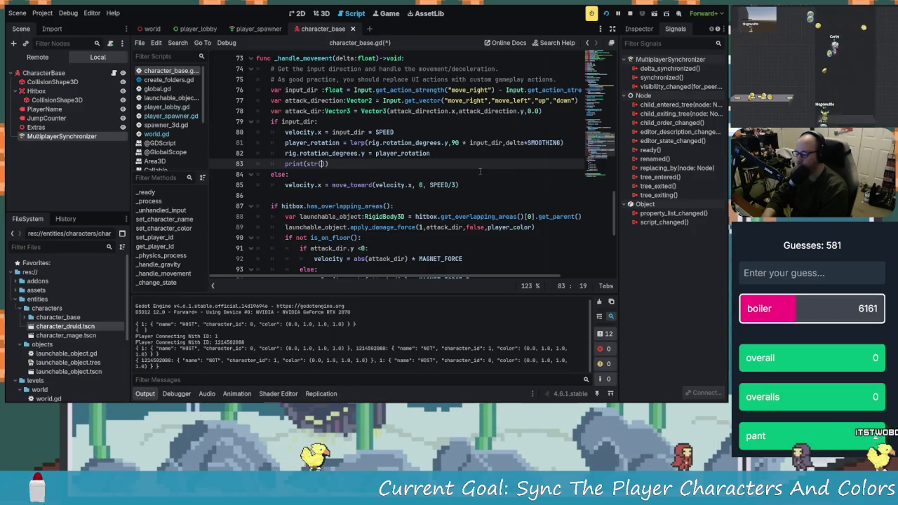
{"action": "type", "text": "er_id)"}
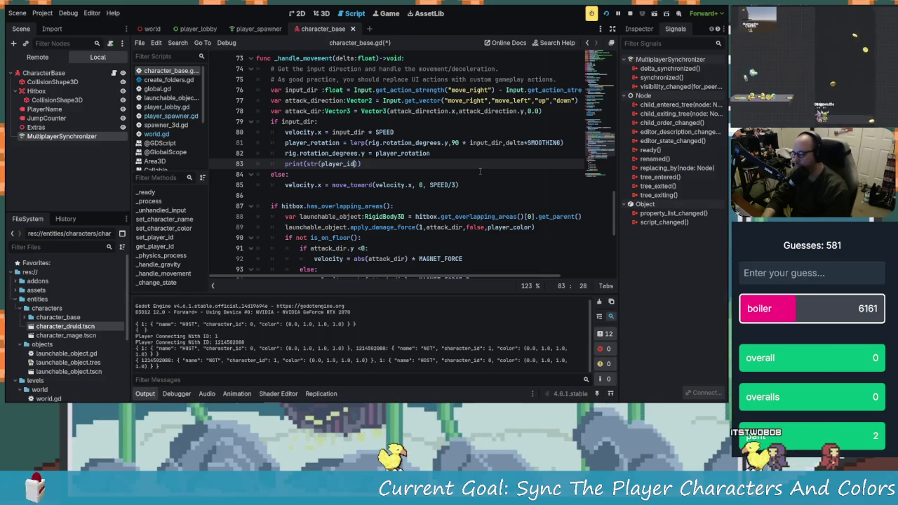
{"action": "key", "text": "BackSpace"}
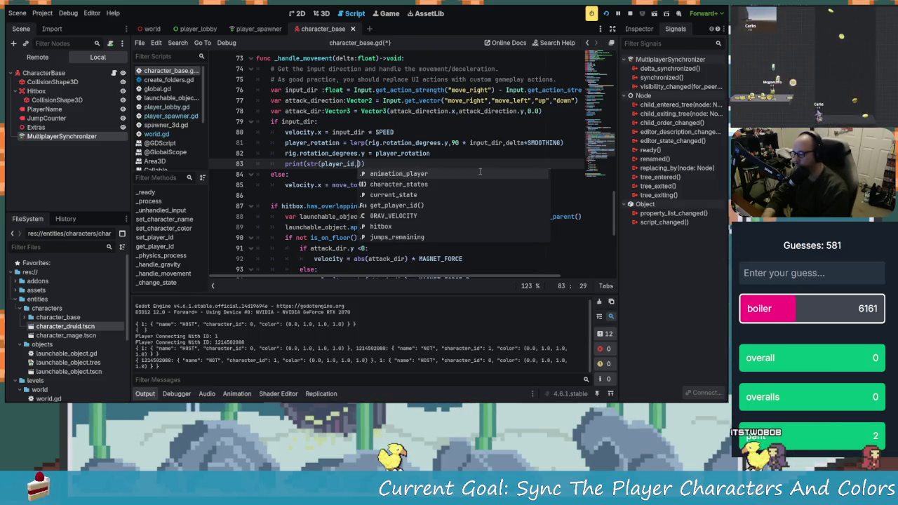
{"action": "type", "text": "\",play"}
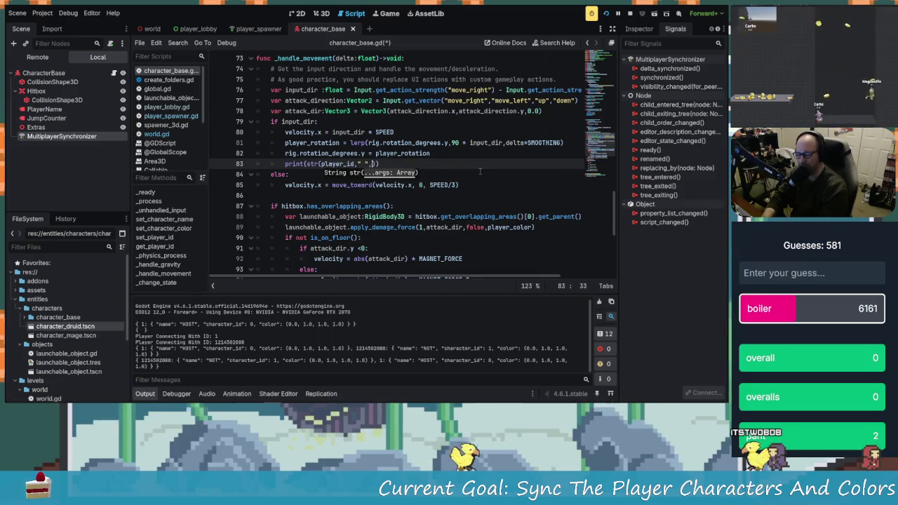
{"action": "type", "text": "er_rotation"}
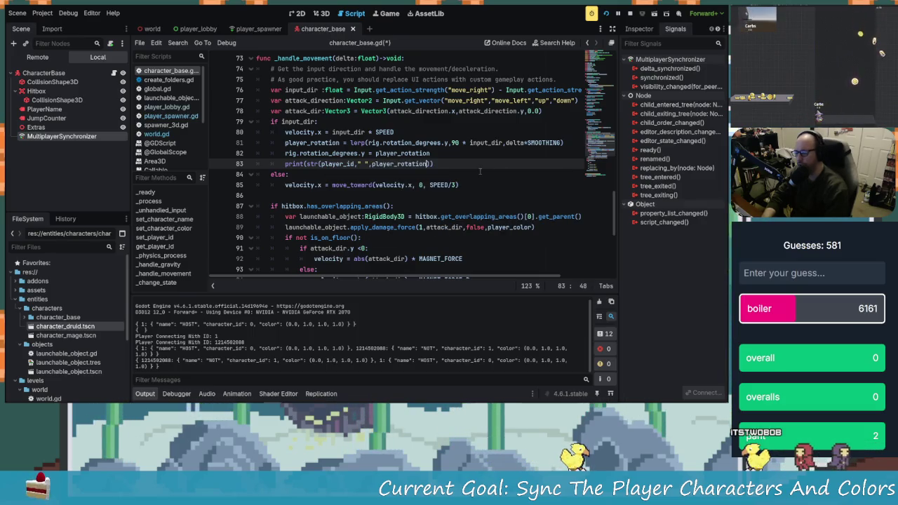
{"action": "key", "text": "ctrl+s"}
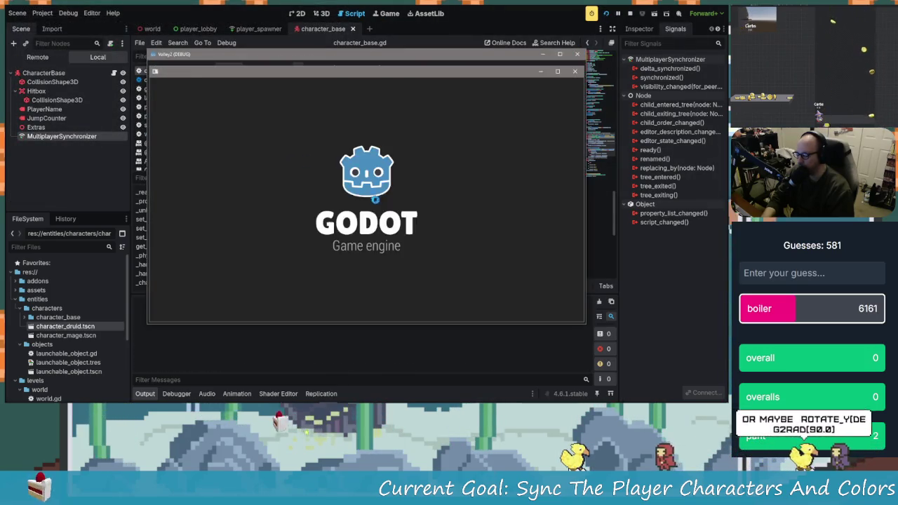
{"action": "left_click", "coordinate": [377, 212]}
- Name the players adsf and asdgdsg, place windows side by side, host, join, and move adsf left
{"action": "type", "text": "adsf"}
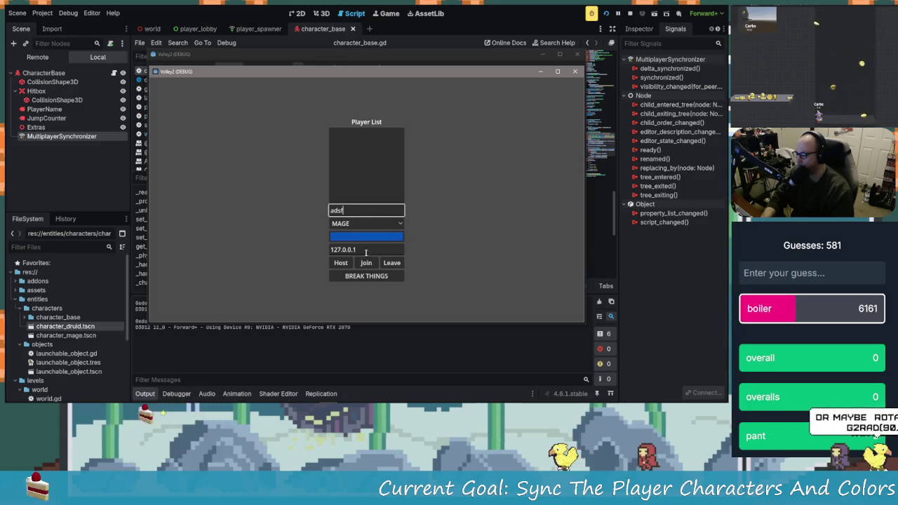
{"action": "left_click_drag", "start_coordinate": [380, 73], "coordinate": [155, 32]}
{"action": "left_click", "coordinate": [358, 165]}
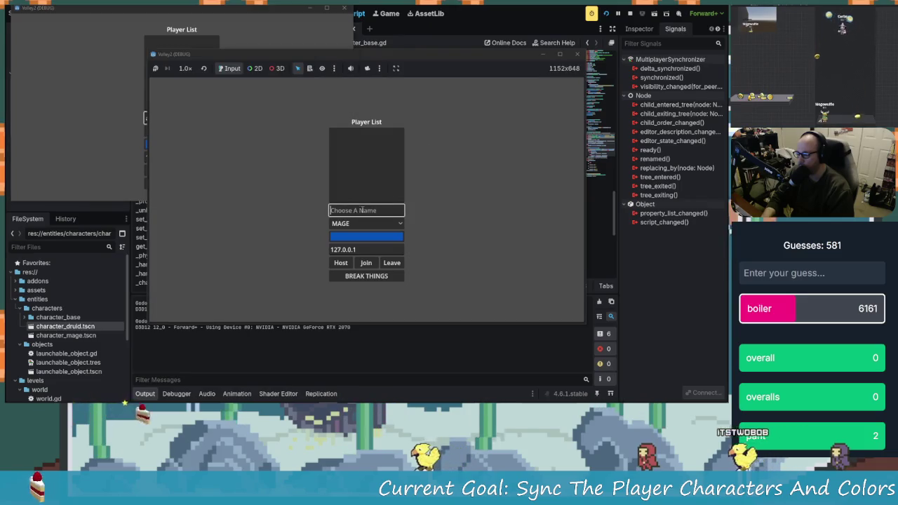
{"action": "type", "text": "asdgdsg"}
{"action": "left_click_drag", "start_coordinate": [392, 54], "coordinate": [554, 17]}
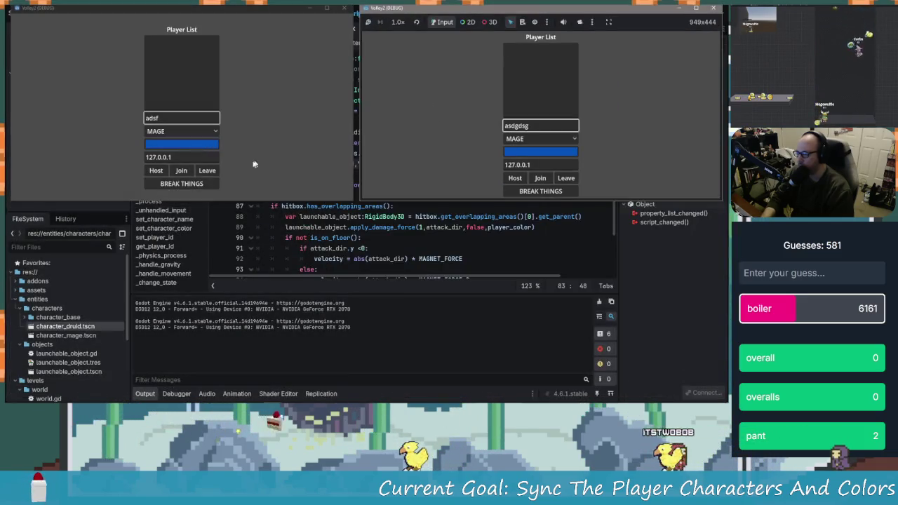
{"action": "left_click", "coordinate": [156, 171]}
{"action": "left_click", "coordinate": [540, 177]}
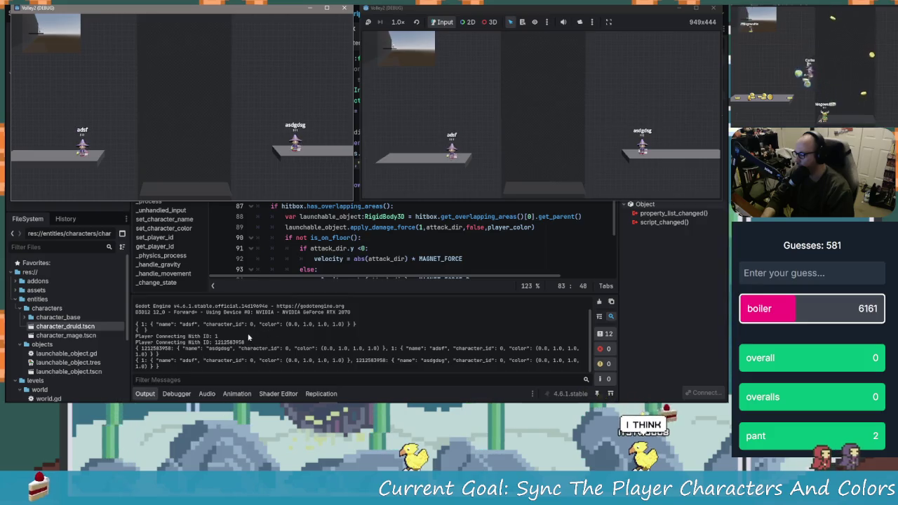
{"action": "key", "text": "a"}
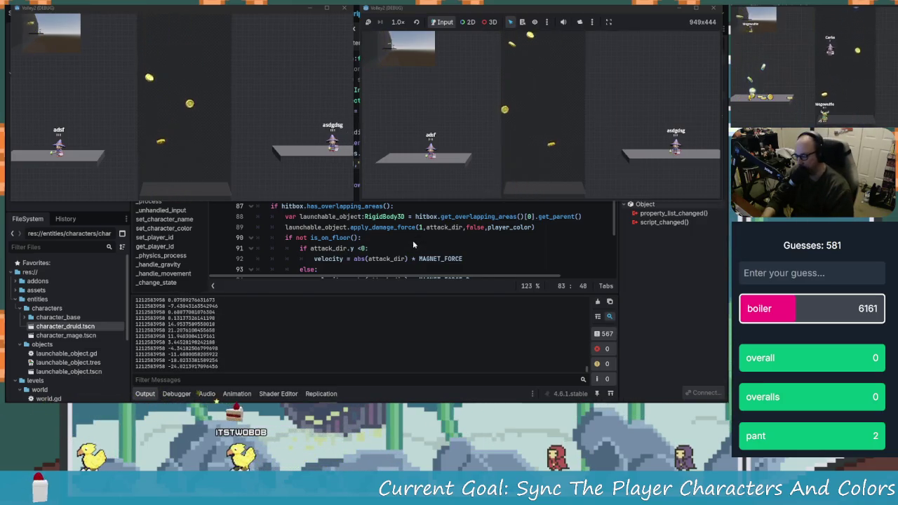
- Undo the stray 'd' and finish the player_id and player_rotation print on line 83
{"action": "key", "text": "alt+Tab"}
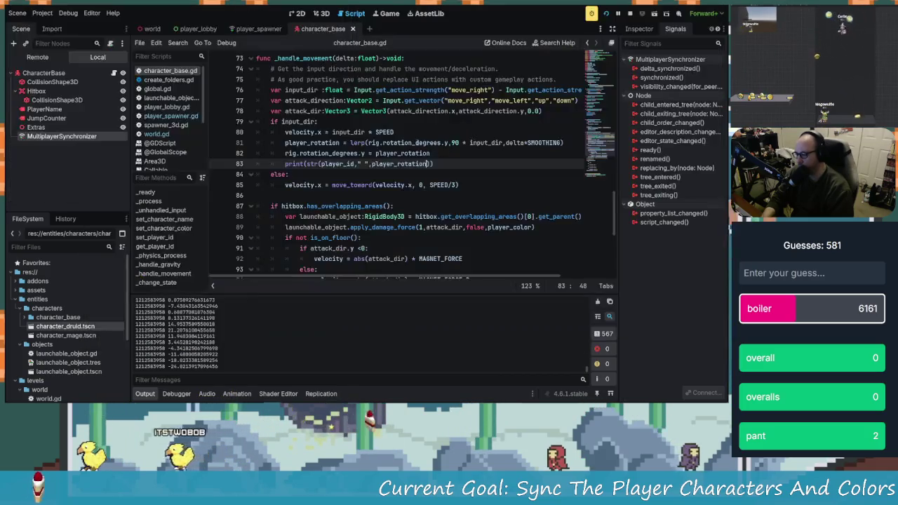
{"action": "left_click", "coordinate": [365, 195]}
{"action": "type", "text": "d"}
{"action": "left_click", "coordinate": [429, 163]}
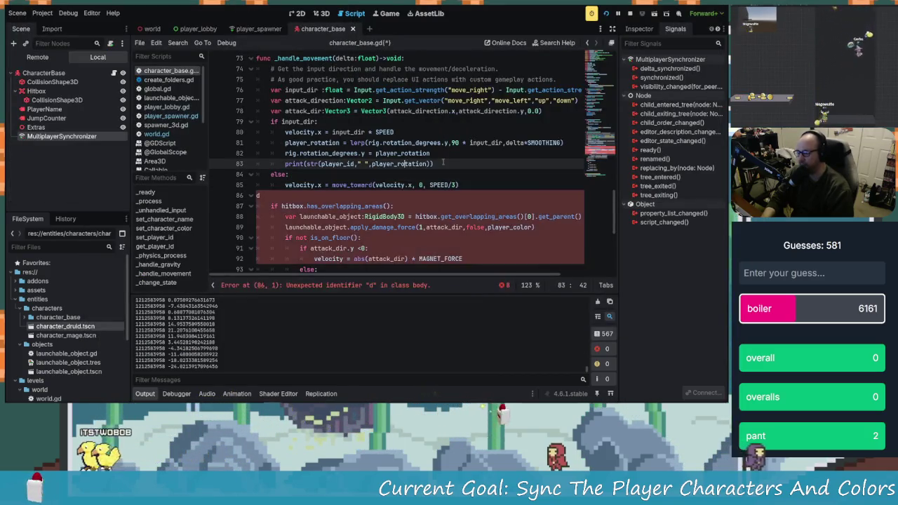
{"action": "key", "text": "ctrl+z"}
{"action": "key", "text": "ctrl+z"}
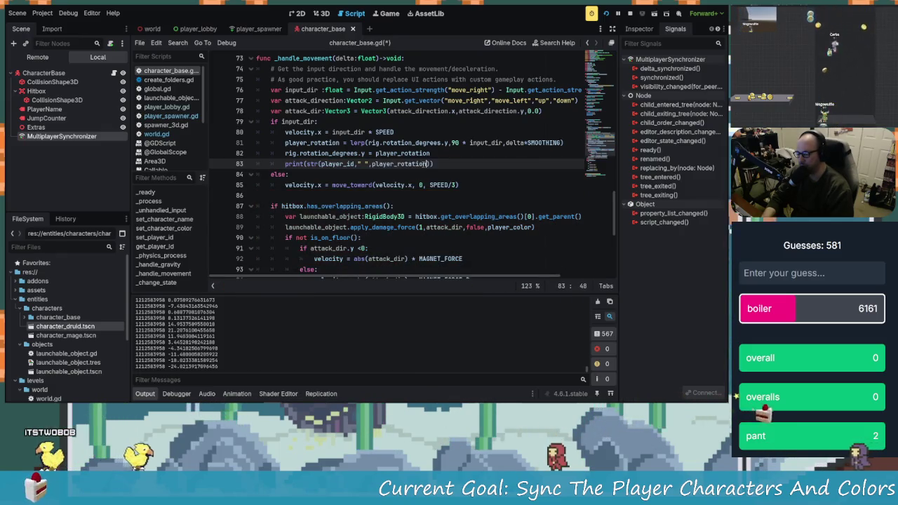
{"action": "type", "text": "tation)"}
- Cut the debug print statement out of the movement handling code
{"action": "left_click_drag", "start_coordinate": [434, 164], "coordinate": [295, 163]}
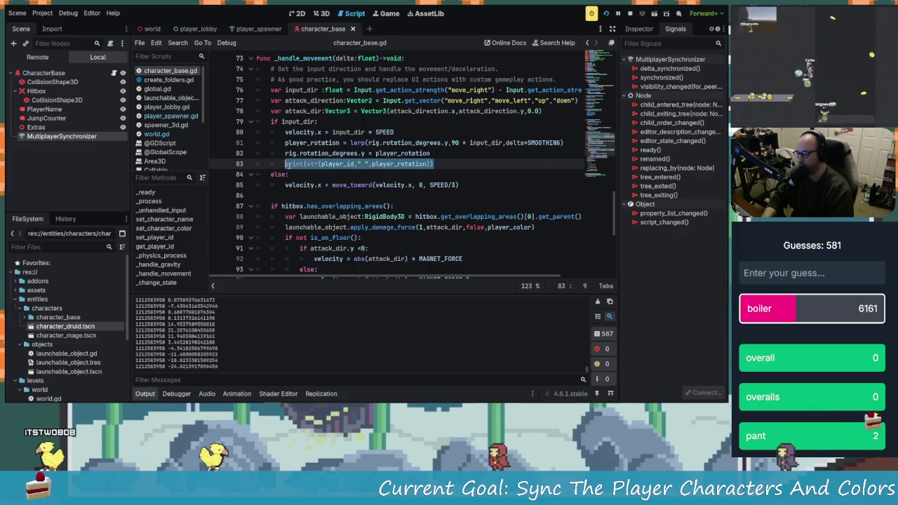
{"action": "right_click", "coordinate": [295, 163]}
{"action": "left_click", "coordinate": [302, 204]}
{"action": "scroll", "coordinate": [383, 227], "scroll_direction": "up", "scroll_amount": 10}
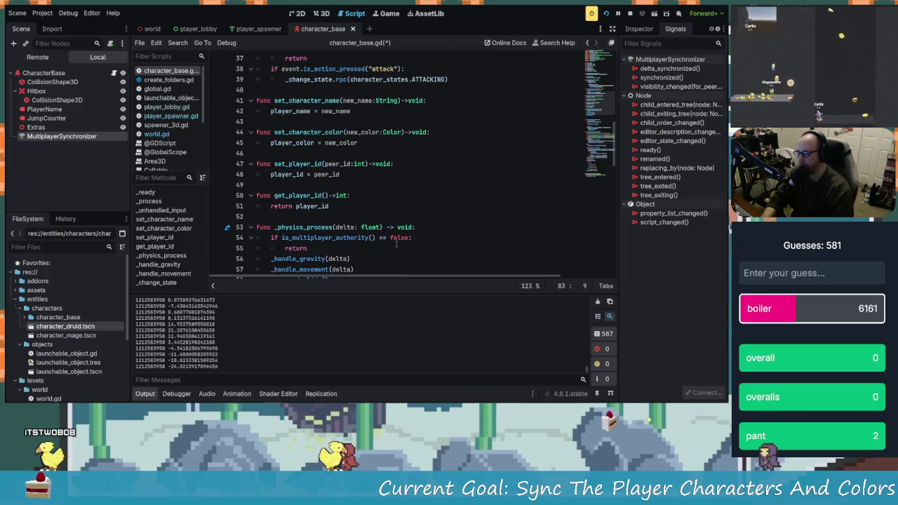
{"action": "scroll", "coordinate": [396, 243], "scroll_direction": "up", "scroll_amount": 6}
{"action": "scroll", "coordinate": [396, 243], "scroll_direction": "down", "scroll_amount": 6}
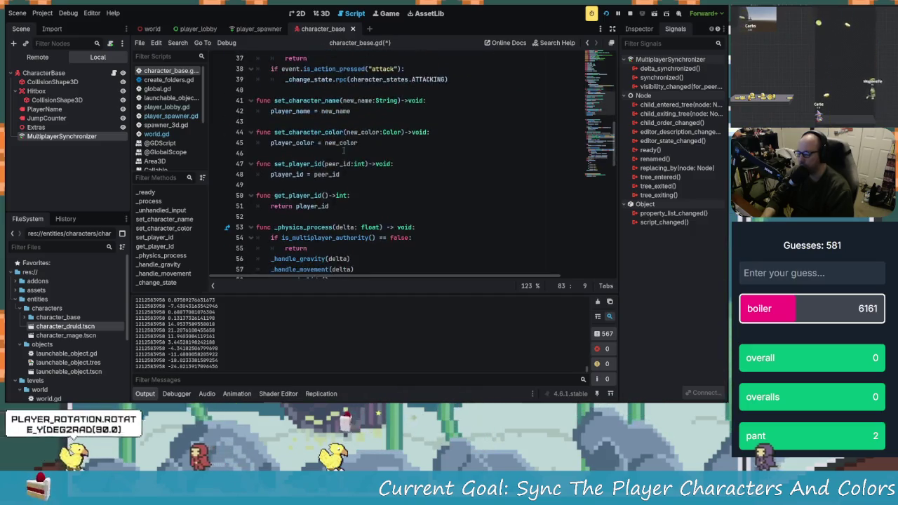
{"action": "scroll", "coordinate": [343, 150], "scroll_direction": "down", "scroll_amount": 2}
- Paste the print as line 54, ahead of the authority check, then save and run the game
{"action": "left_click", "coordinate": [457, 164]}
{"action": "key", "text": "Return"}
{"action": "type", "text": "print(str(player_id,\" \",player_rotation))"}
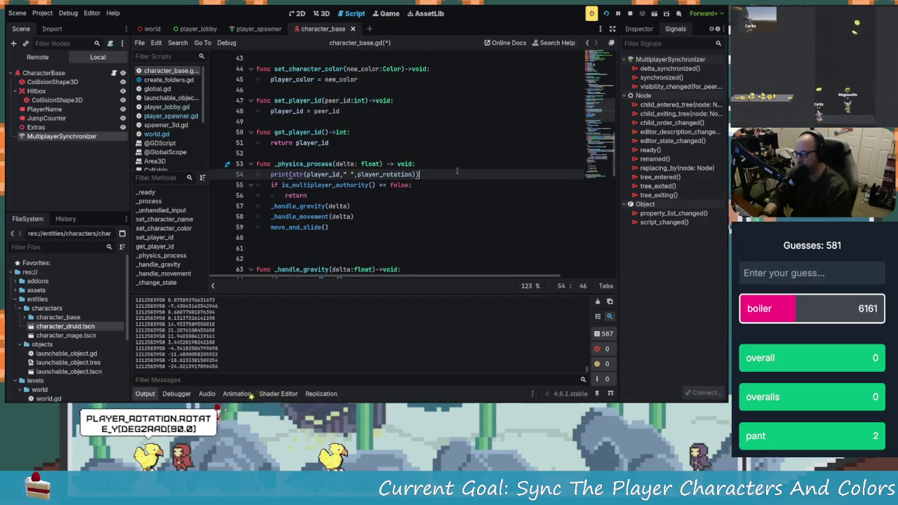
{"action": "left_click", "coordinate": [412, 184]}
{"action": "key", "text": "ctrl+s"}
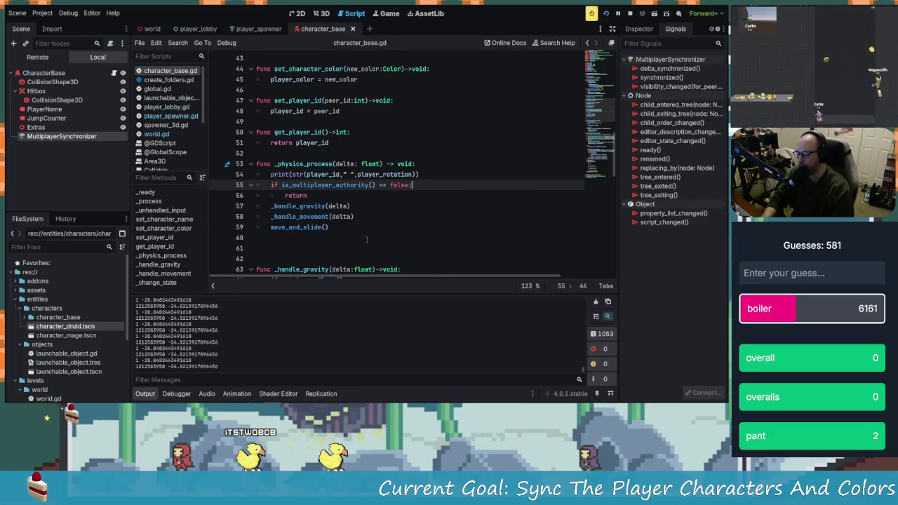
{"action": "key", "text": "alt+Tab"}
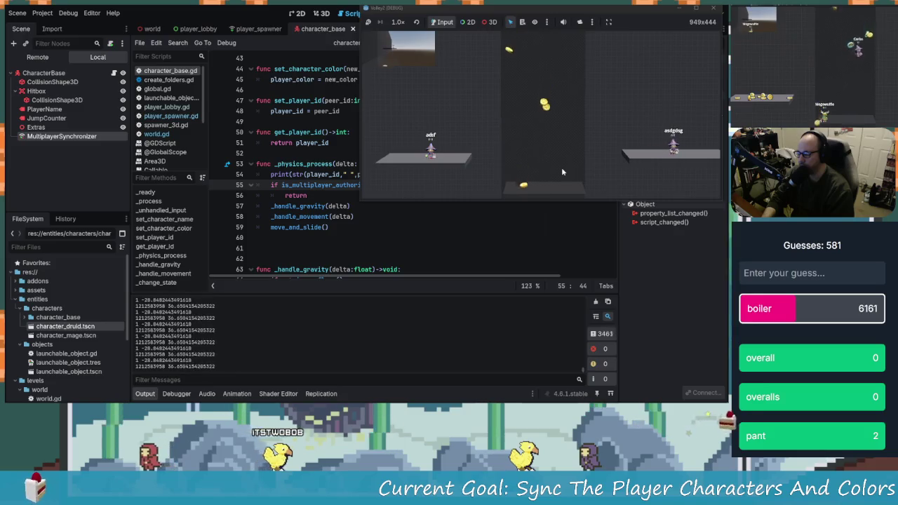
- Stop the running game from the Godot editor and launch the project again
{"action": "key", "text": "alt+Tab"}
{"action": "left_click", "coordinate": [367, 121]}
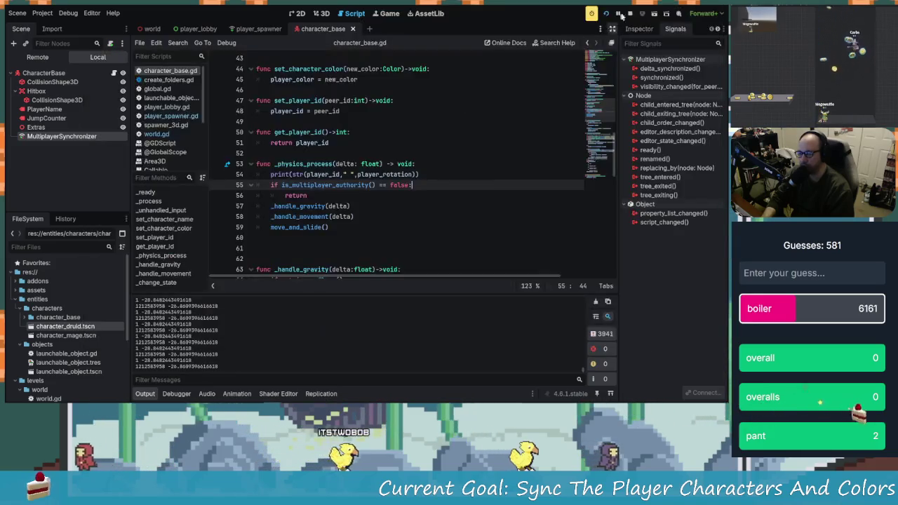
{"action": "left_click", "coordinate": [606, 16]}
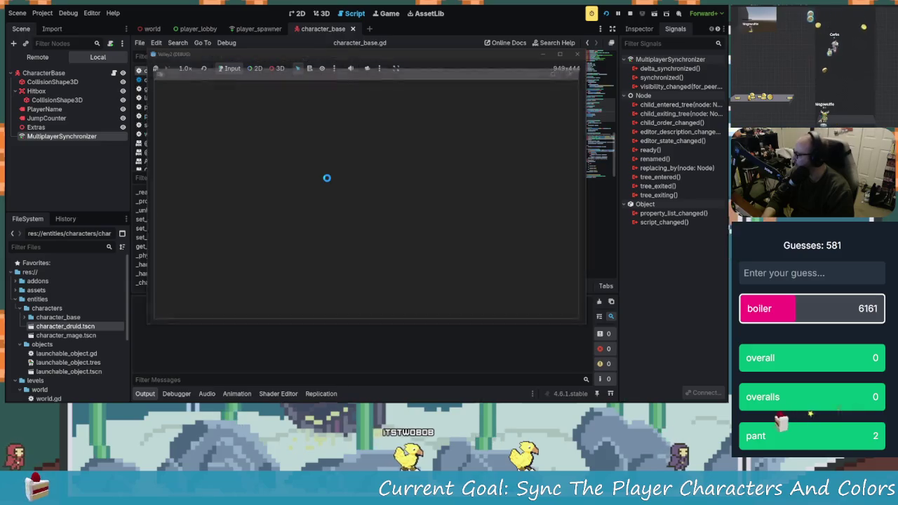
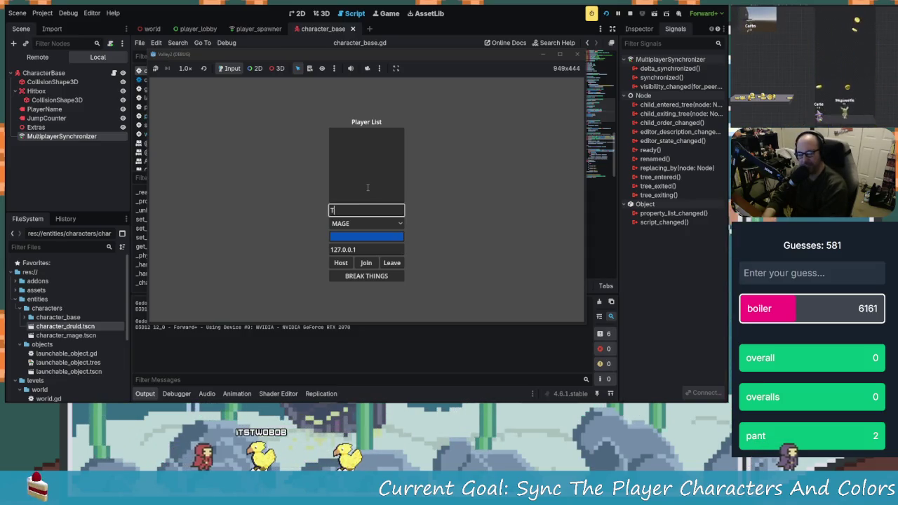
- Host the game under the name HOST and move its window to the upper left
{"action": "key", "text": "BackSpace"}
{"action": "type", "text": "HOS"}
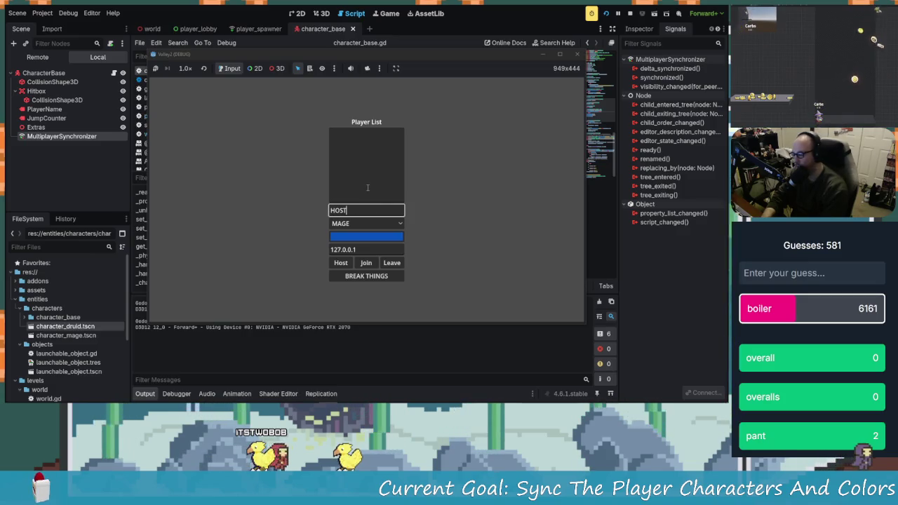
{"action": "left_click", "coordinate": [343, 264]}
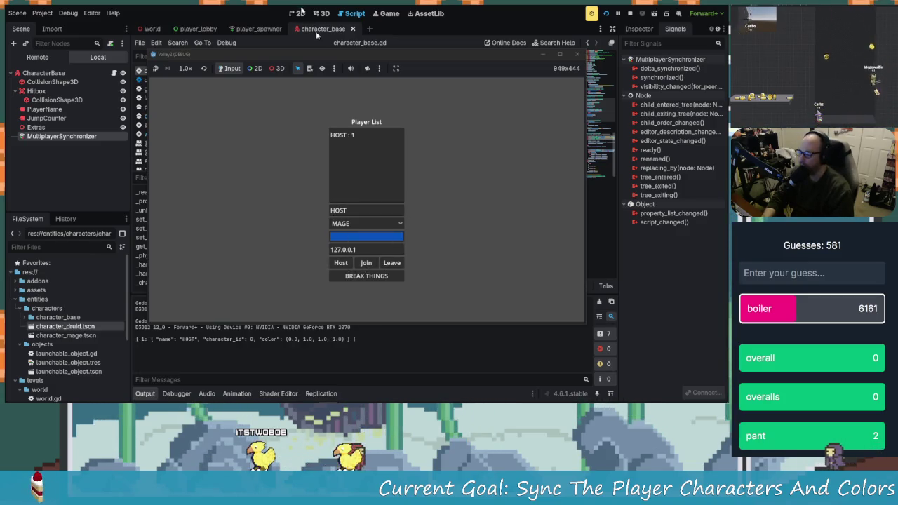
{"action": "left_click_drag", "start_coordinate": [357, 57], "coordinate": [161, 42]}
- Join from the second instance, place its window at the upper right, and start walking the host left
{"action": "left_click", "coordinate": [461, 193]}
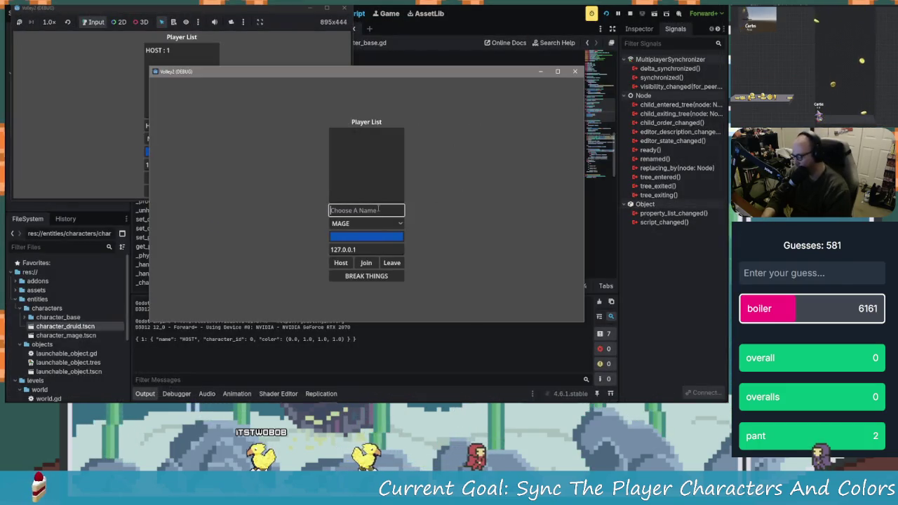
{"action": "type", "text": "SDOGKIN"}
{"action": "left_click", "coordinate": [361, 266]}
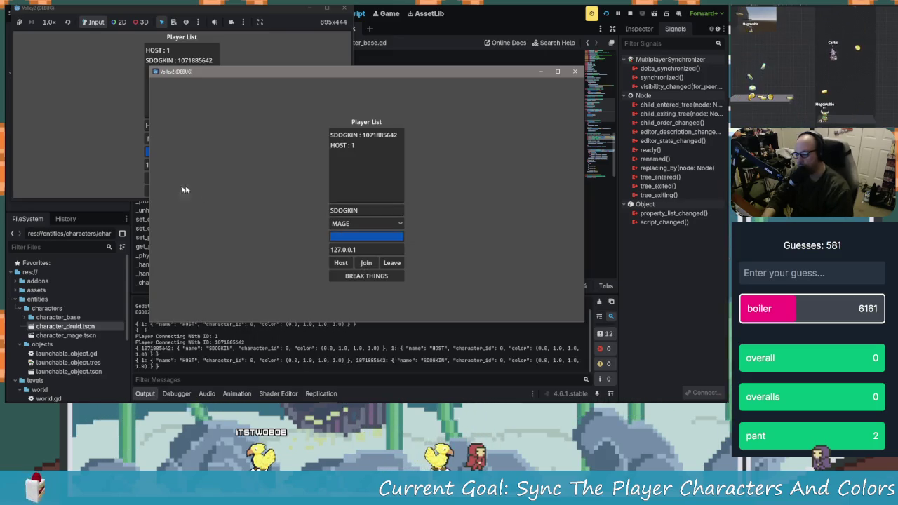
{"action": "left_click", "coordinate": [125, 192]}
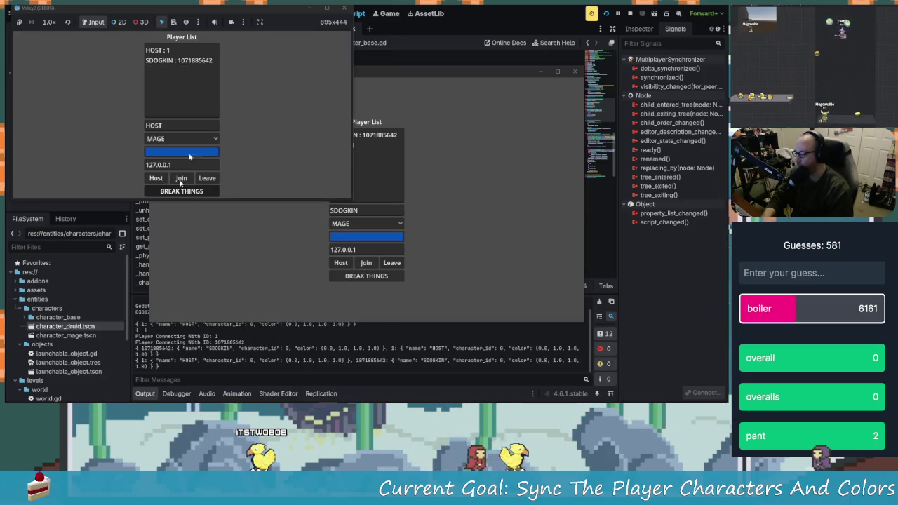
{"action": "left_click_drag", "start_coordinate": [455, 71], "coordinate": [438, 43]}
{"action": "key", "text": "a"}
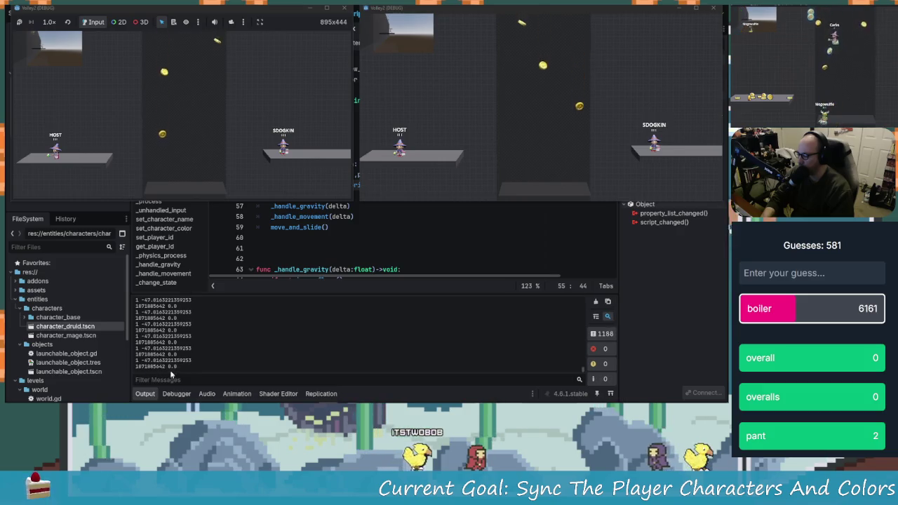
- Walk the HOST character left and right while watching both windows, then stop the game
{"action": "key", "text": "a"}
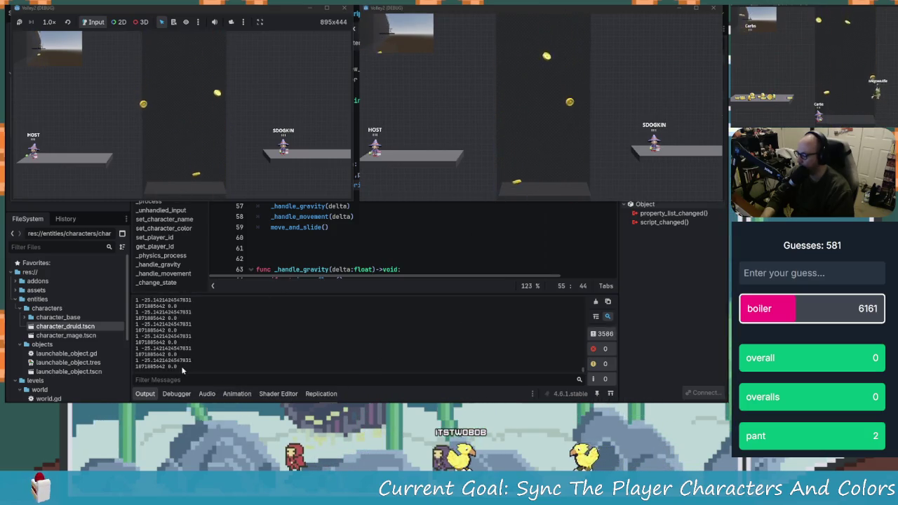
{"action": "left_click", "coordinate": [663, 119]}
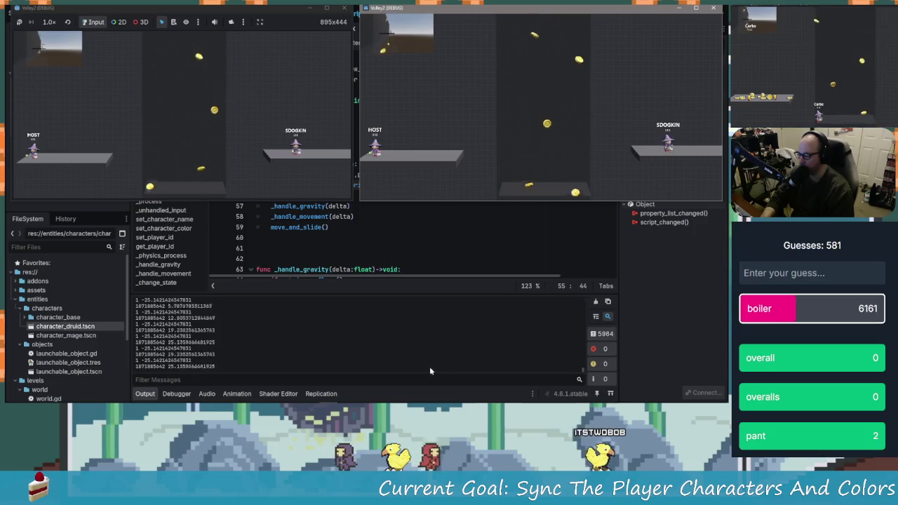
{"action": "key", "text": "d"}
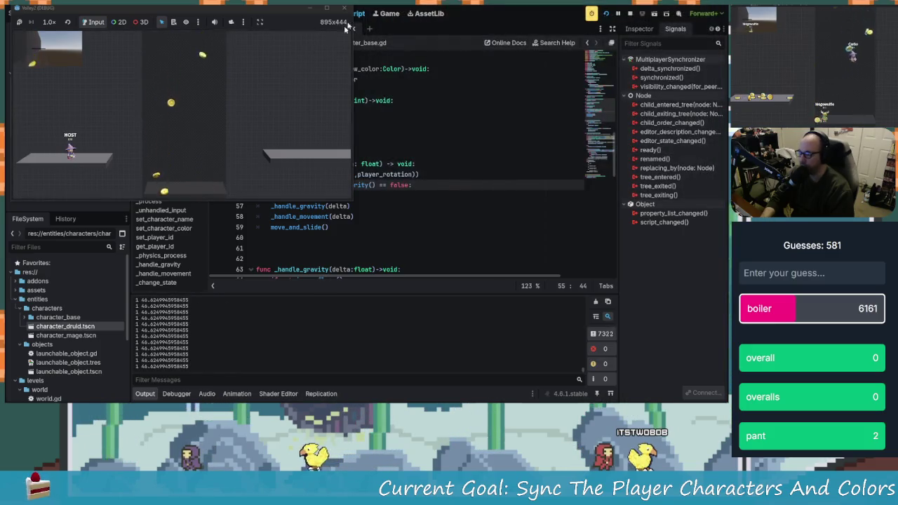
{"action": "left_click", "coordinate": [436, 216]}
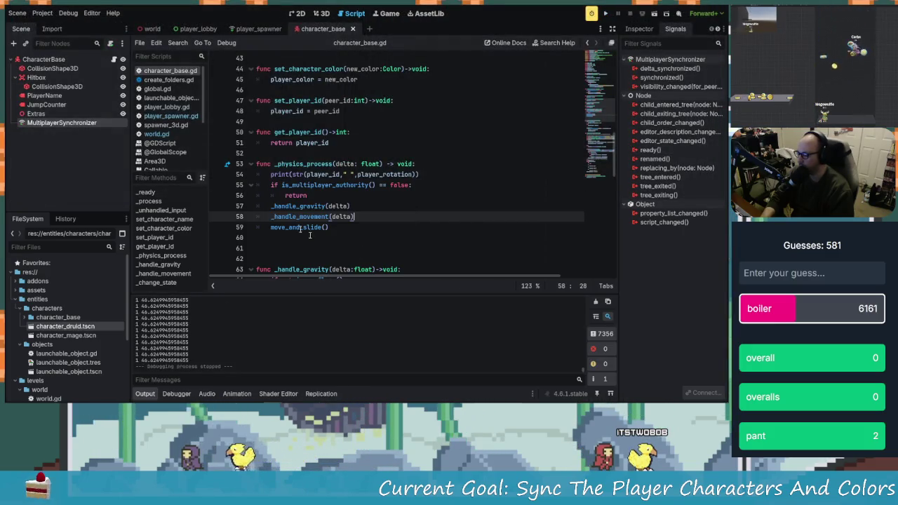
- Open character_mage.tscn through Quick Open Scene (Ctrl+Shift+O)
{"action": "left_click", "coordinate": [91, 113]}
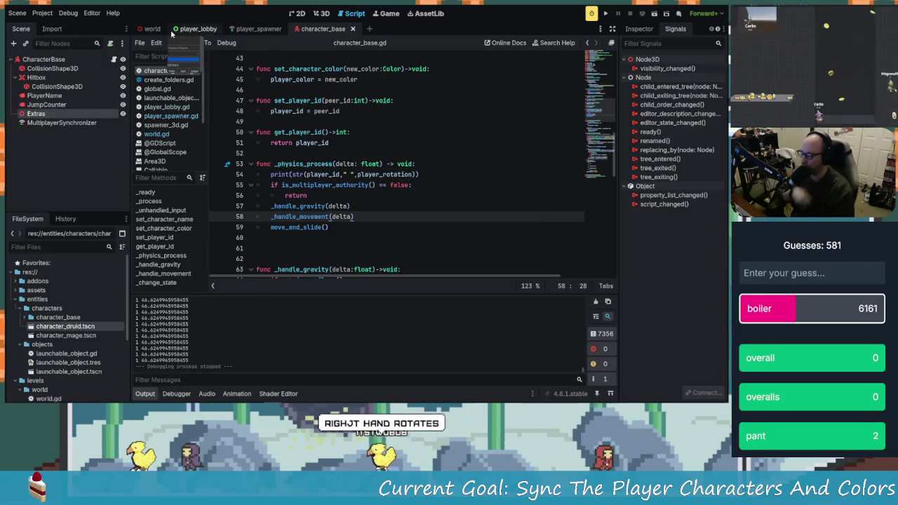
{"action": "key", "text": "ctrl+shift+o"}
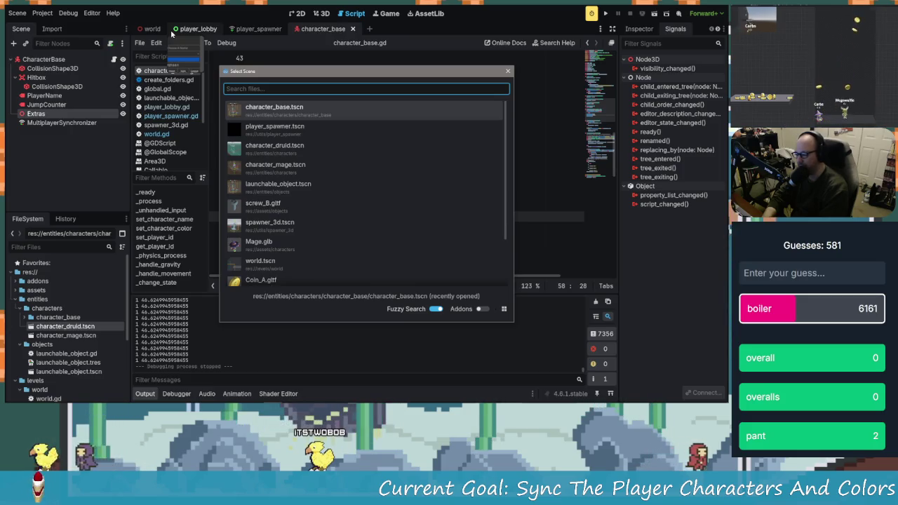
{"action": "double_click", "coordinate": [293, 169]}
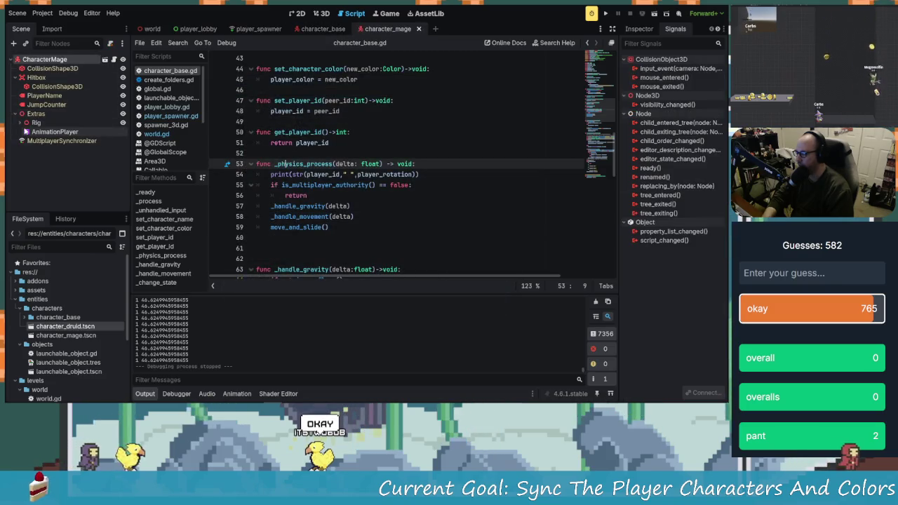
- Select the MultiplayerSynchronizer node and show its Replication properties
{"action": "left_click", "coordinate": [37, 123]}
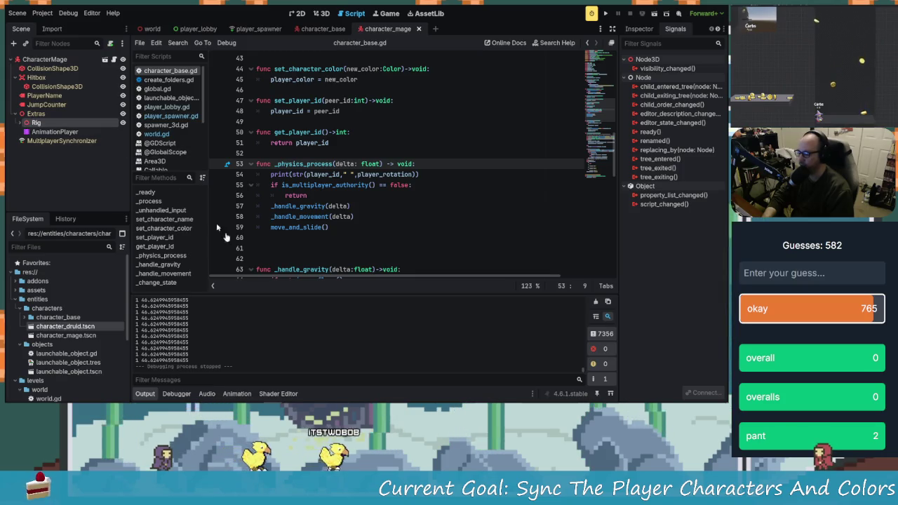
{"action": "left_click", "coordinate": [34, 140]}
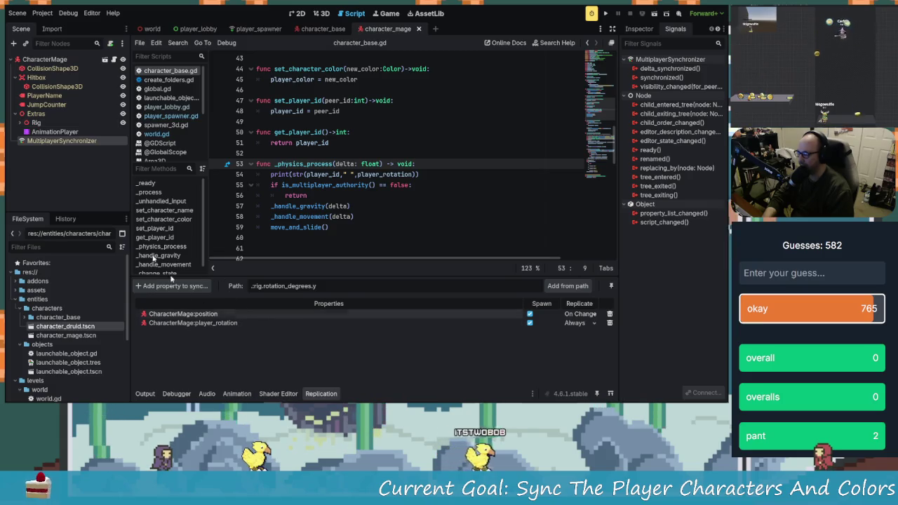
{"action": "left_click", "coordinate": [43, 161]}
{"action": "left_click", "coordinate": [48, 142]}
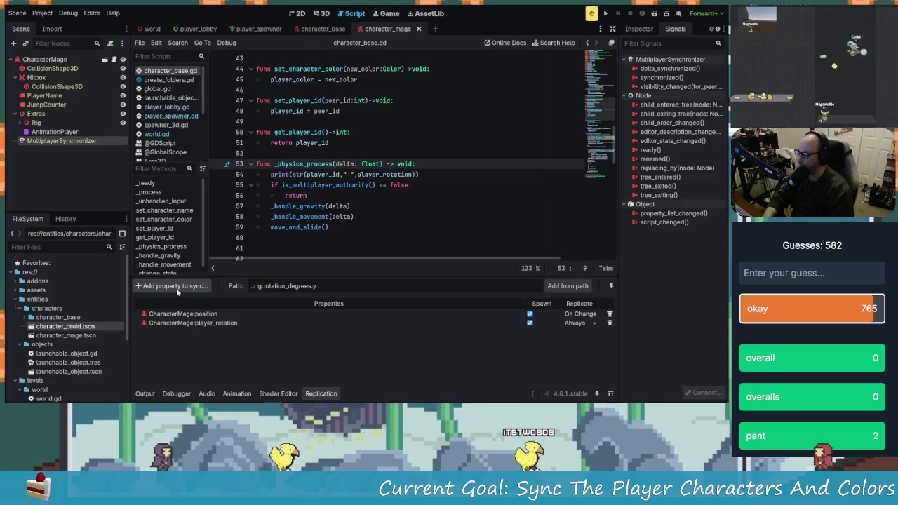
{"action": "left_click", "coordinate": [337, 205]}
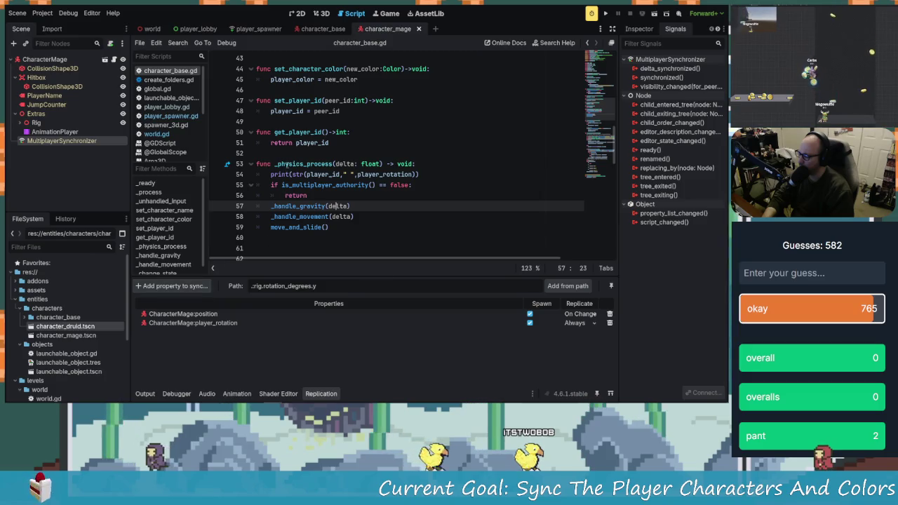
{"action": "left_click", "coordinate": [349, 112]}
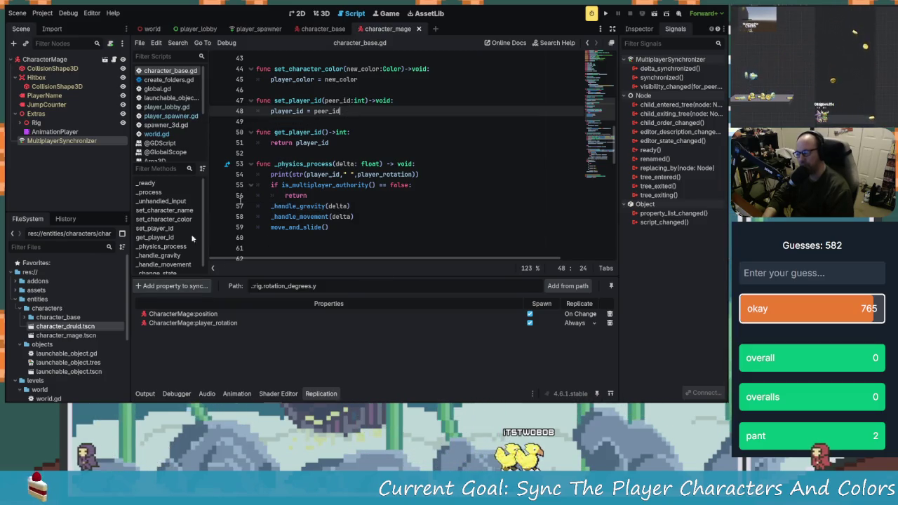
- Add Rig:rotation as a new property to synchronize
{"action": "left_click", "coordinate": [164, 288]}
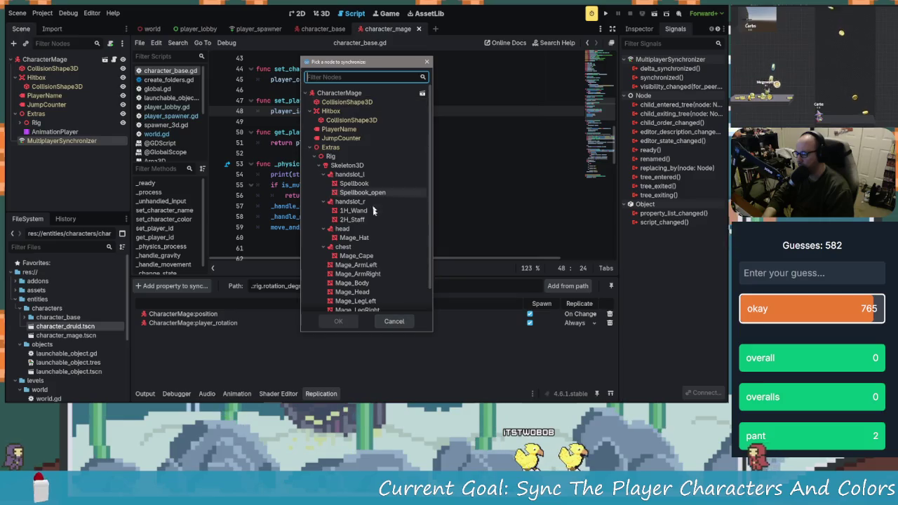
{"action": "scroll", "coordinate": [377, 240], "scroll_direction": "down", "scroll_amount": 2}
{"action": "scroll", "coordinate": [382, 249], "scroll_direction": "up", "scroll_amount": 3}
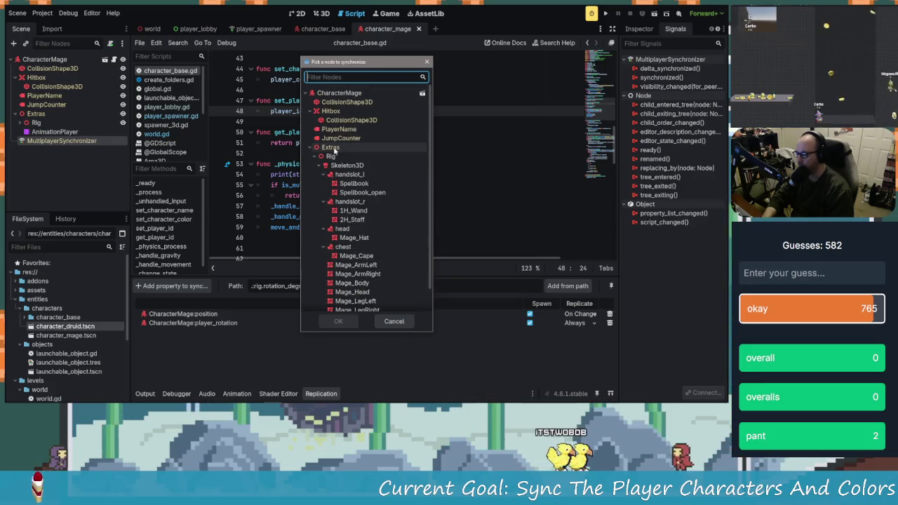
{"action": "left_click", "coordinate": [333, 157]}
{"action": "left_click", "coordinate": [344, 323]}
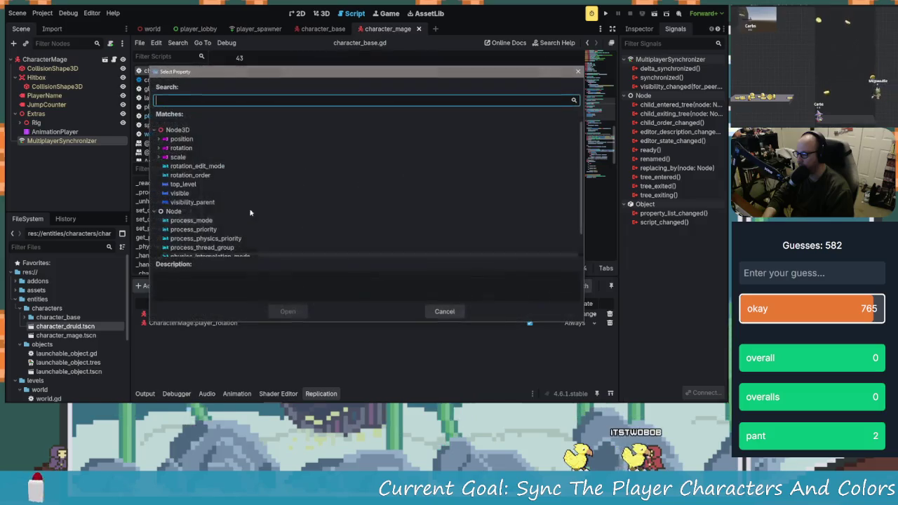
{"action": "left_click", "coordinate": [179, 148]}
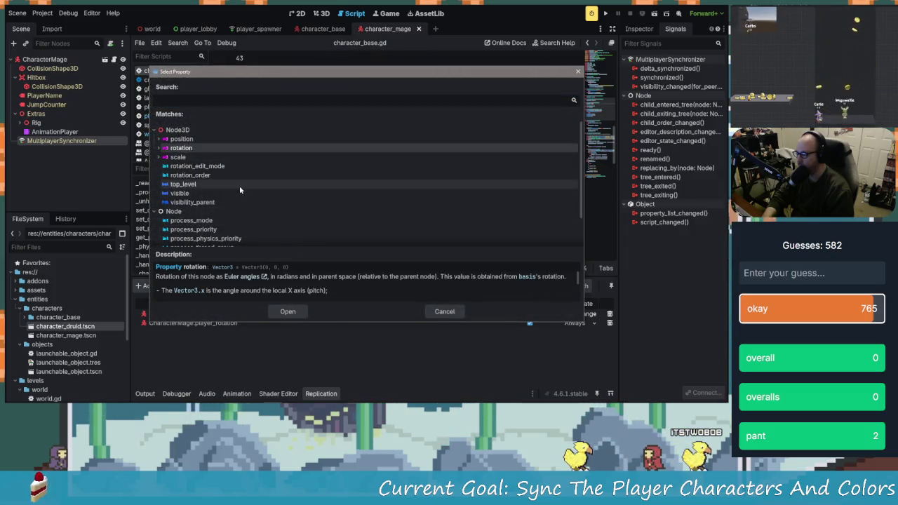
{"action": "scroll", "coordinate": [239, 185], "scroll_direction": "down", "scroll_amount": 2}
{"action": "scroll", "coordinate": [239, 185], "scroll_direction": "up", "scroll_amount": 2}
{"action": "left_click", "coordinate": [308, 312]}
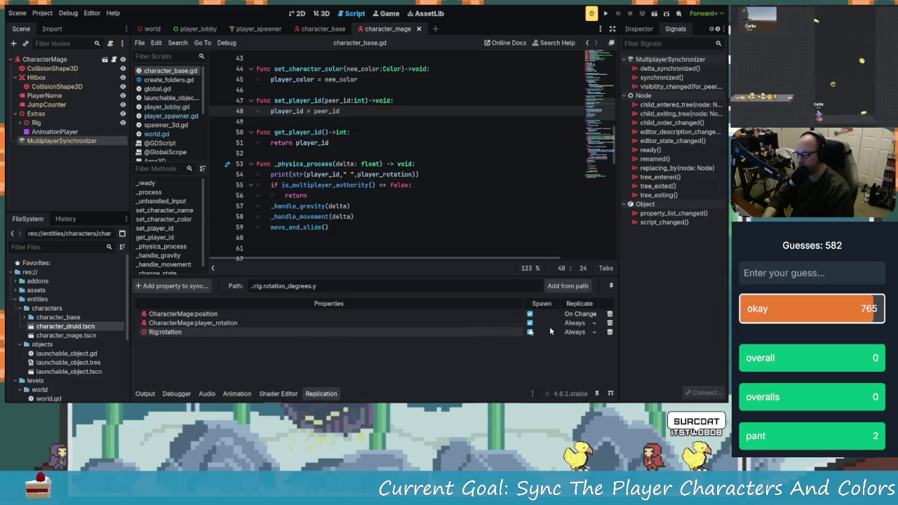
- Delete CharacterMage:player_rotation from the replicated properties and run the project
{"action": "left_click", "coordinate": [609, 324]}
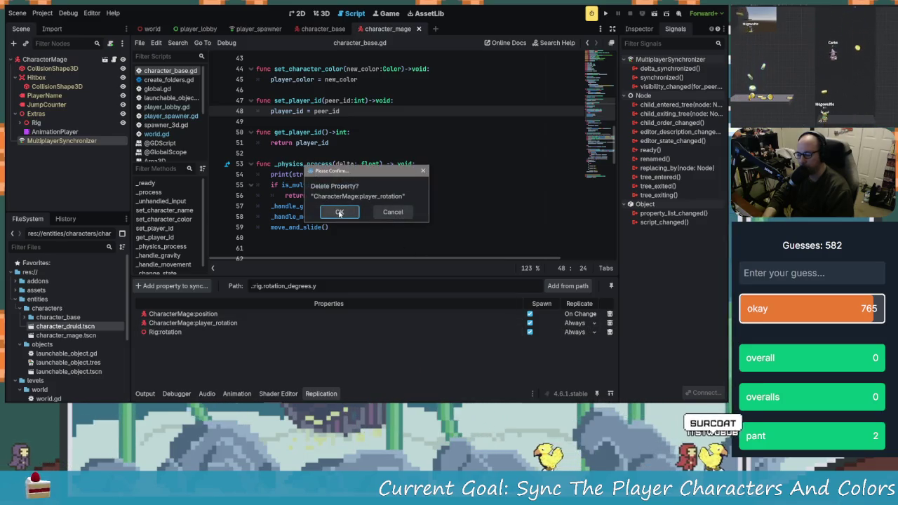
{"action": "left_click", "coordinate": [340, 210]}
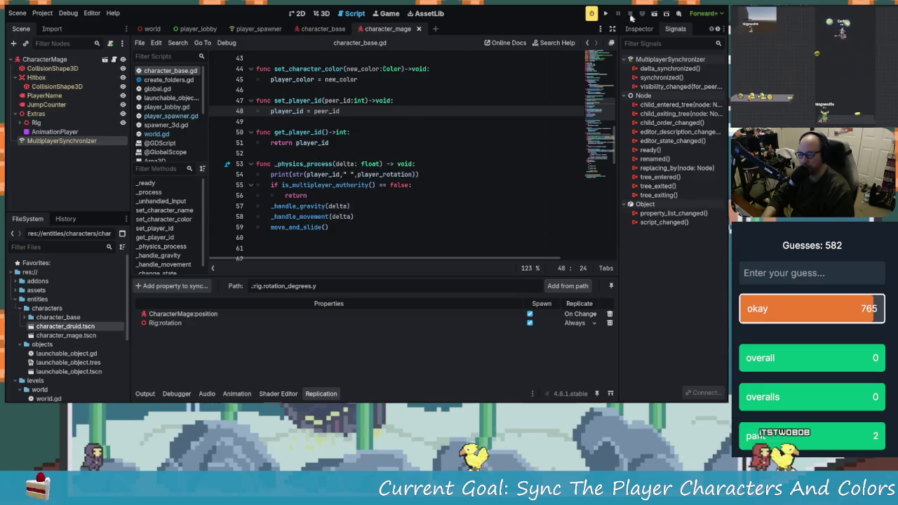
{"action": "left_click", "coordinate": [607, 14]}
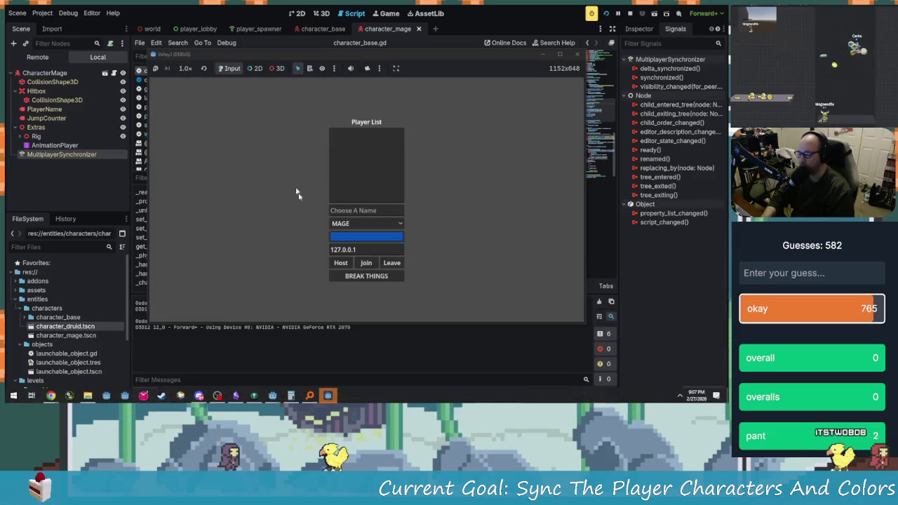
- Enter Mage as the lobby name, then close the game window to stop debugging
{"action": "left_click", "coordinate": [377, 211]}
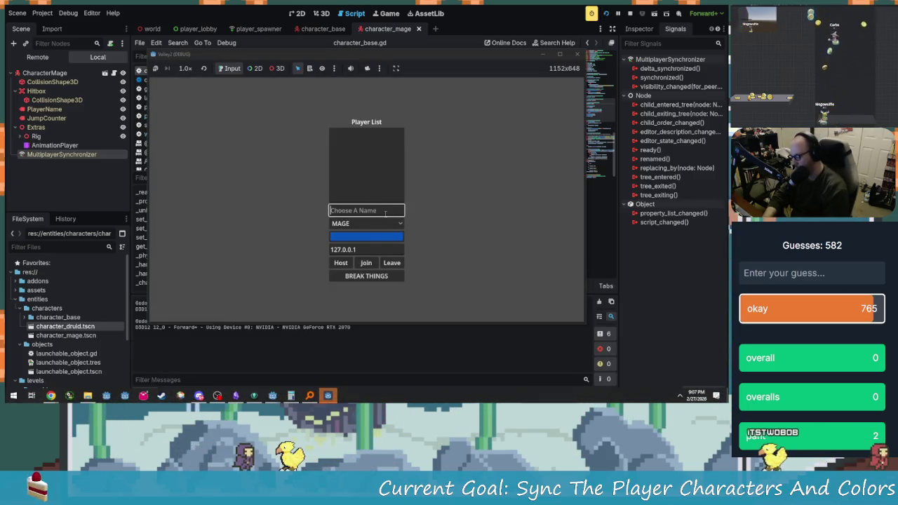
{"action": "type", "text": "Mage"}
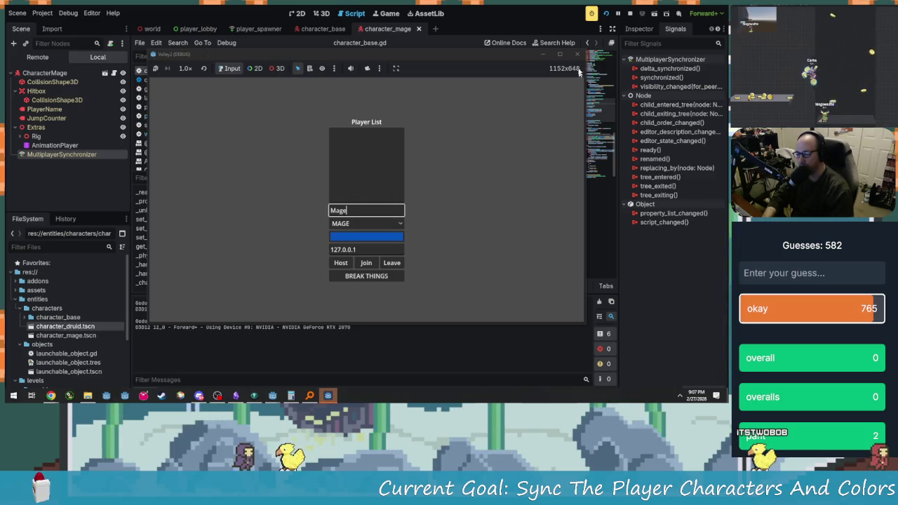
{"action": "left_click", "coordinate": [577, 54]}
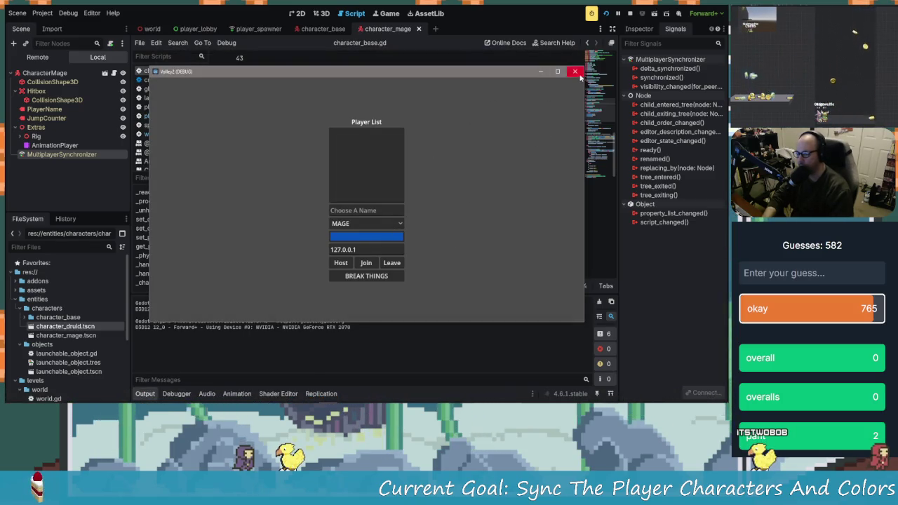
{"action": "left_click", "coordinate": [578, 73]}
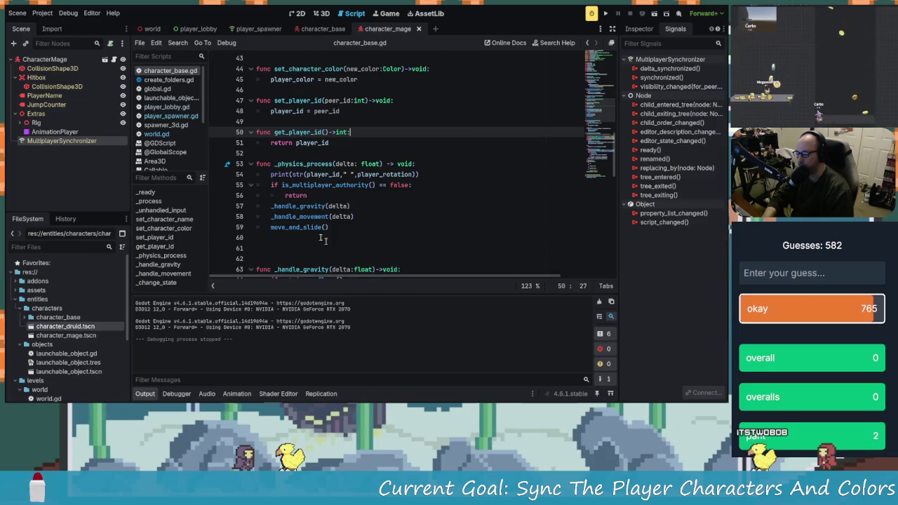
{"action": "left_click", "coordinate": [171, 115]}
- Switch the script editor to character_base.gd and scroll to the top
{"action": "left_click", "coordinate": [167, 106]}
{"action": "left_click", "coordinate": [171, 116]}
{"action": "left_click", "coordinate": [172, 79]}
{"action": "left_click", "coordinate": [170, 70]}
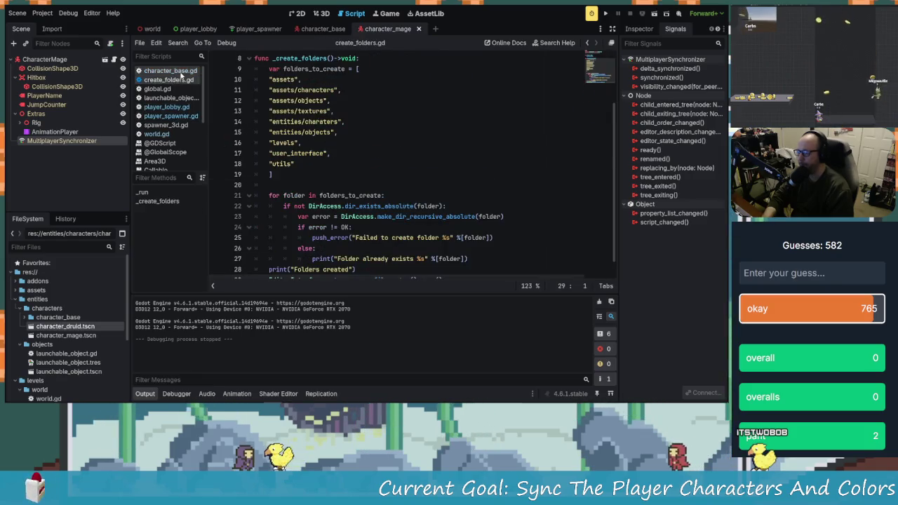
{"action": "scroll", "coordinate": [347, 175], "scroll_direction": "up", "scroll_amount": 4}
{"action": "scroll", "coordinate": [296, 161], "scroll_direction": "up", "scroll_amount": 8}
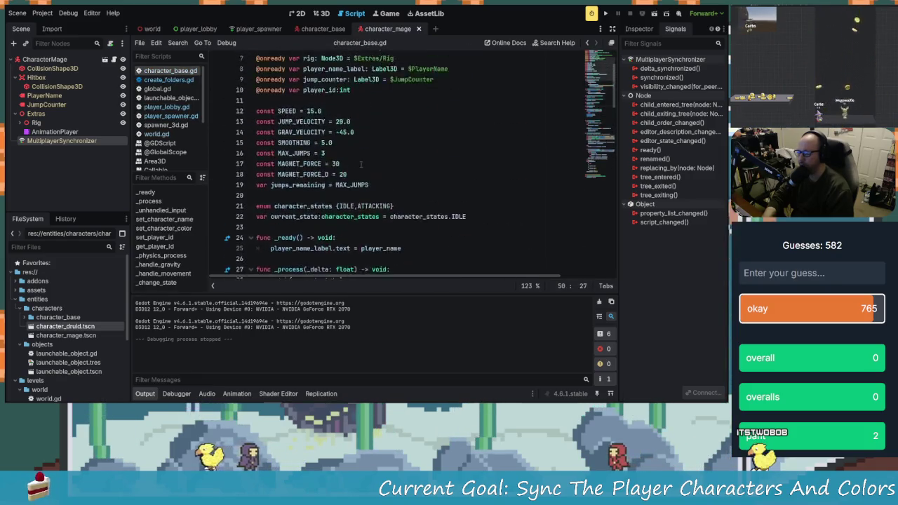
- Delete the player_rotation export declaration and the debug print line
{"action": "left_click", "coordinate": [336, 89]}
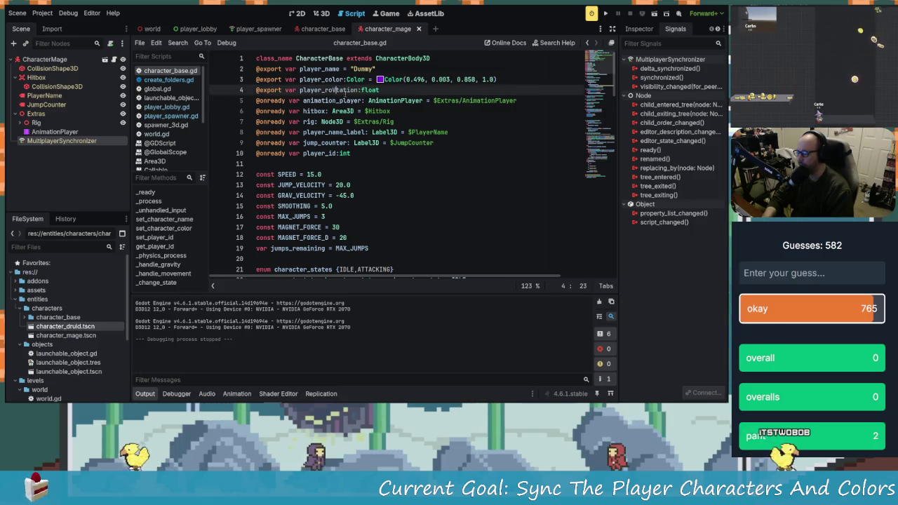
{"action": "triple_click", "coordinate": [336, 90]}
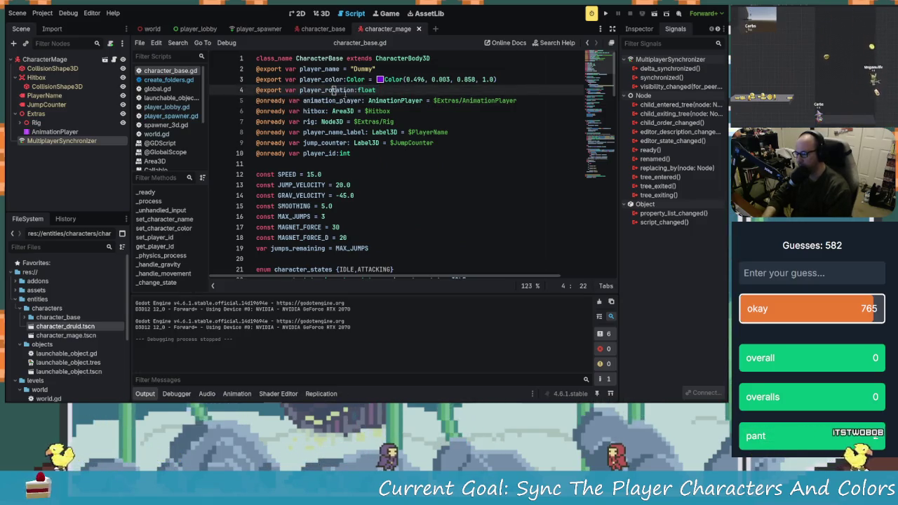
{"action": "key", "text": "Delete"}
{"action": "key", "text": "Down"}
{"action": "key", "text": "Down"}
{"action": "key", "text": "Down"}
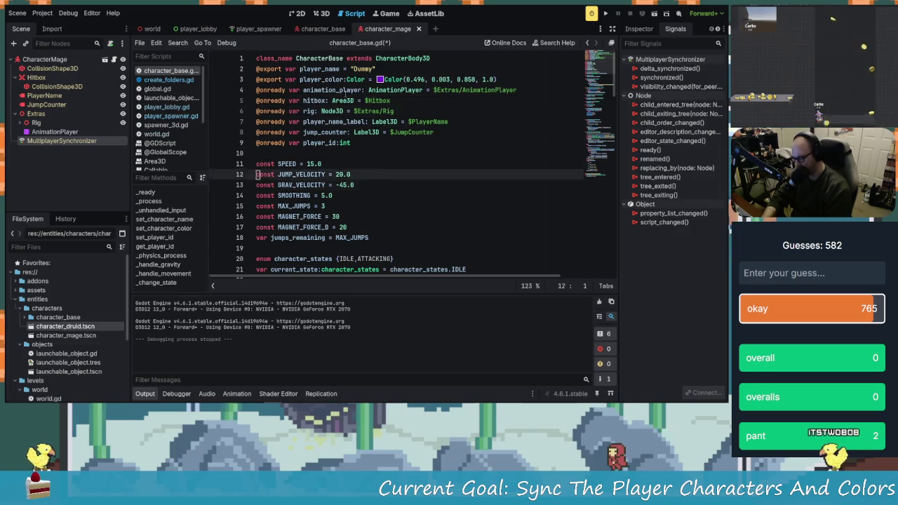
{"action": "key", "text": "Down"}
{"action": "key", "text": "Down"}
{"action": "key", "text": "Down"}
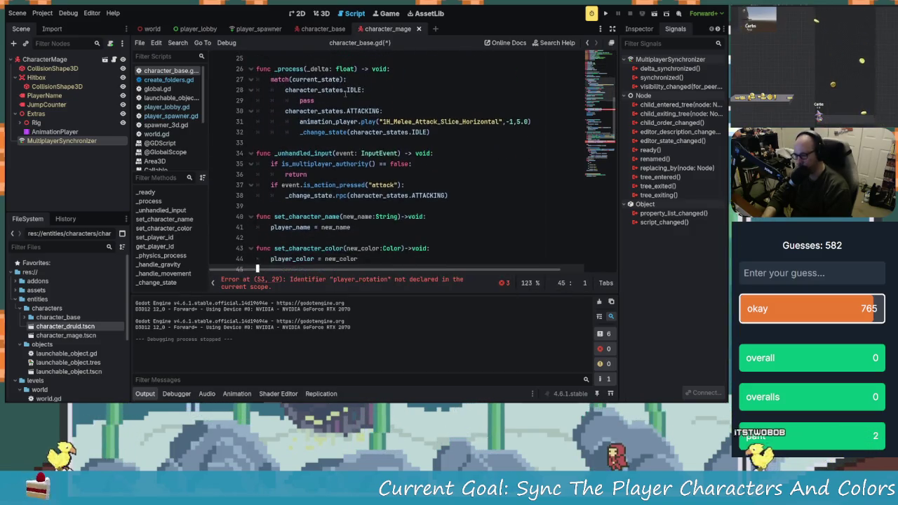
{"action": "key", "text": "Down"}
{"action": "key", "text": "Down"}
{"action": "key", "text": "Down"}
{"action": "key", "text": "Up"}
{"action": "key", "text": "Up"}
{"action": "key", "text": "Up"}
{"action": "key", "text": "shift+Up"}
{"action": "key", "text": "Delete"}
- Rewrite line 80 to assign the lerp to rig.rotation_degrees.y and delete the leftover assignment line
{"action": "key", "text": "Down"}
{"action": "key", "text": "Down"}
{"action": "key", "text": "Down"}
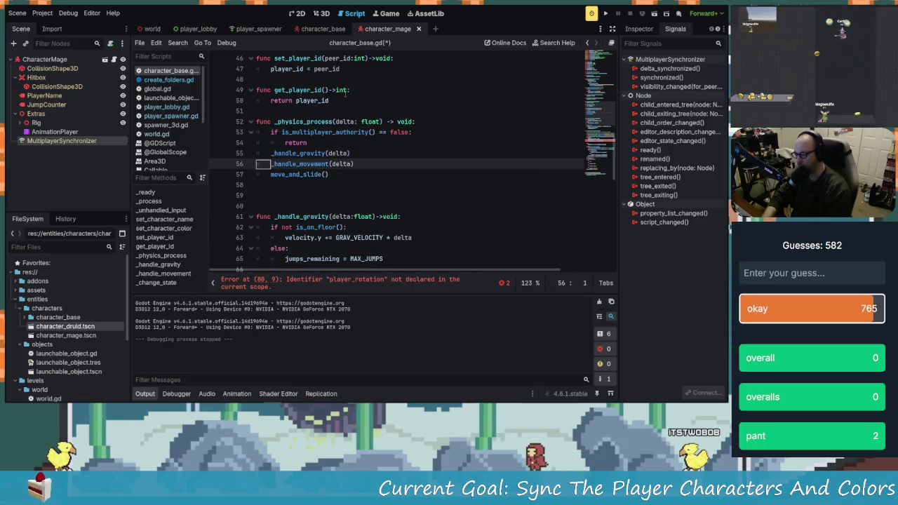
{"action": "key", "text": "Up"}
{"action": "key", "text": "Up"}
{"action": "key", "text": "Up"}
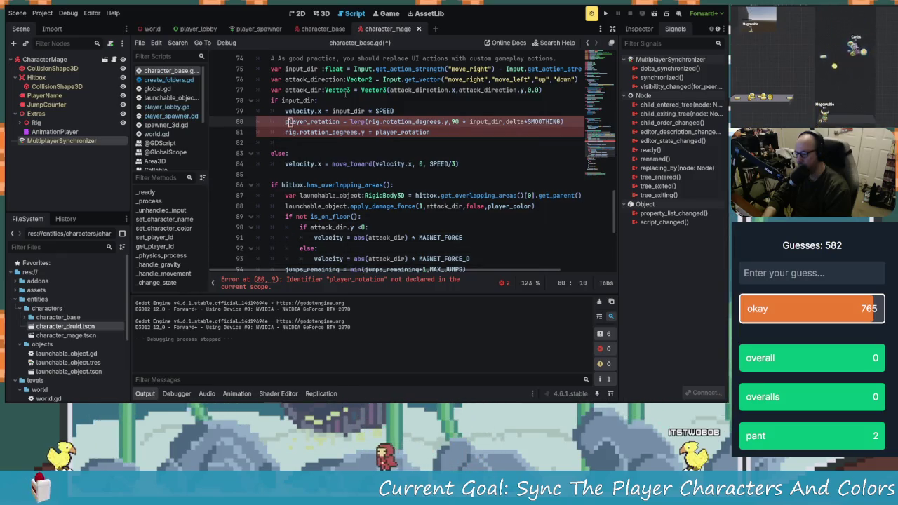
{"action": "key", "text": "Up"}
{"action": "key", "text": "Up"}
{"action": "key", "text": "Up"}
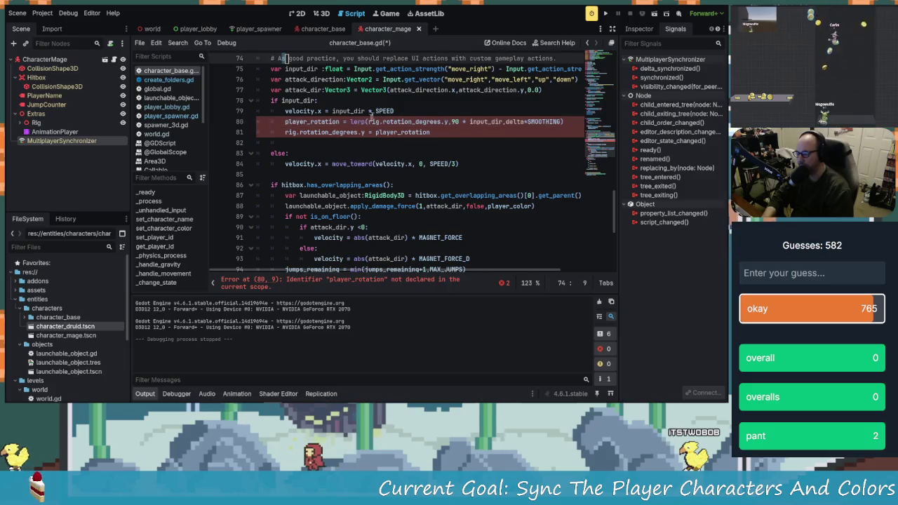
{"action": "mouse_move", "coordinate": [363, 132]}
{"action": "left_mouse_down"}
{"action": "mouse_move", "coordinate": [285, 132]}
{"action": "mouse_move", "coordinate": [286, 123]}
{"action": "left_mouse_up"}
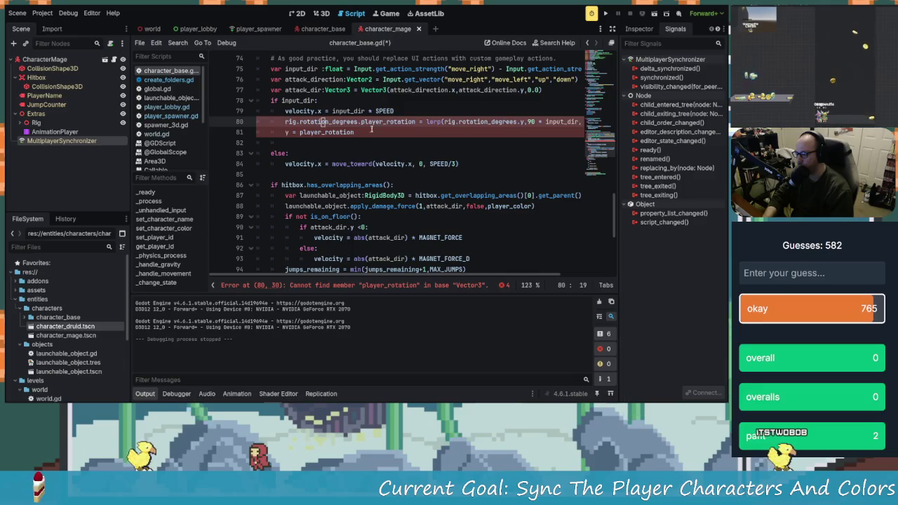
{"action": "key", "text": "ctrl+z"}
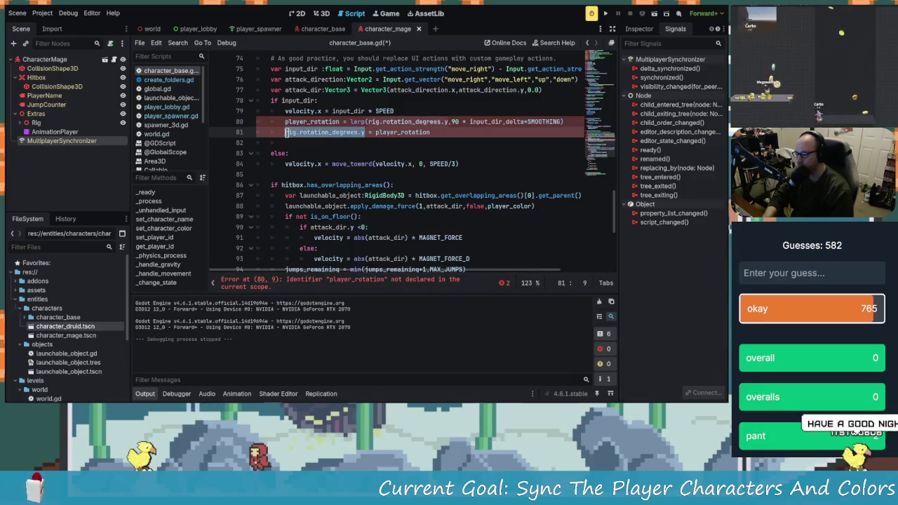
{"action": "left_click_drag", "start_coordinate": [286, 132], "coordinate": [285, 122]}
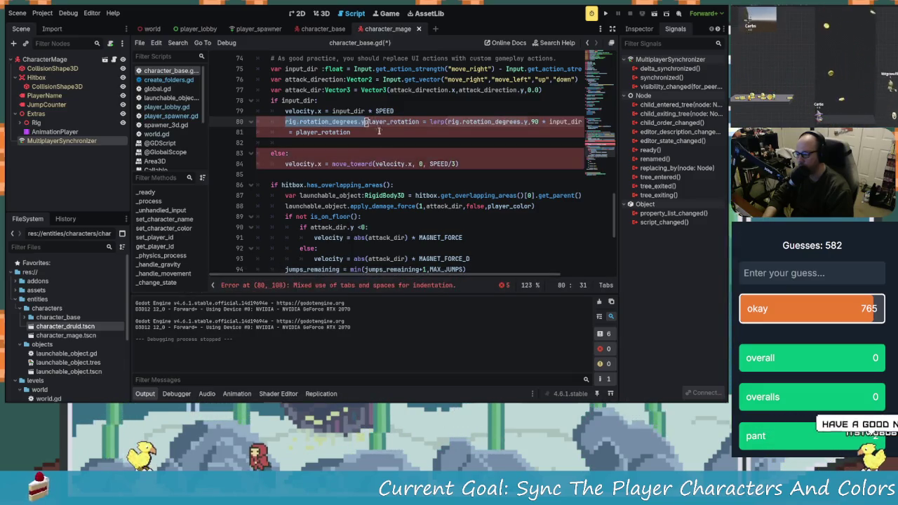
{"action": "left_click", "coordinate": [419, 122]}
{"action": "key", "text": "Left"}
{"action": "key", "text": "Left"}
{"action": "key", "text": "Left"}
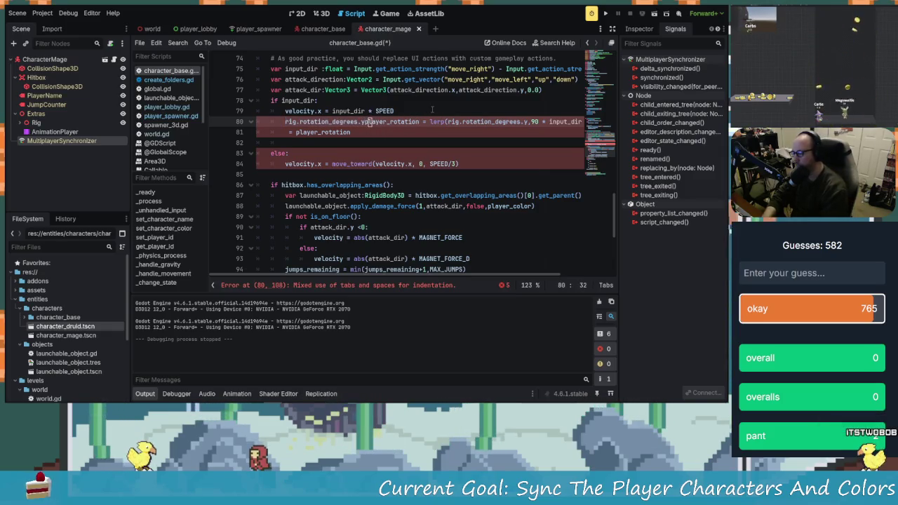
{"action": "key", "text": "Down"}
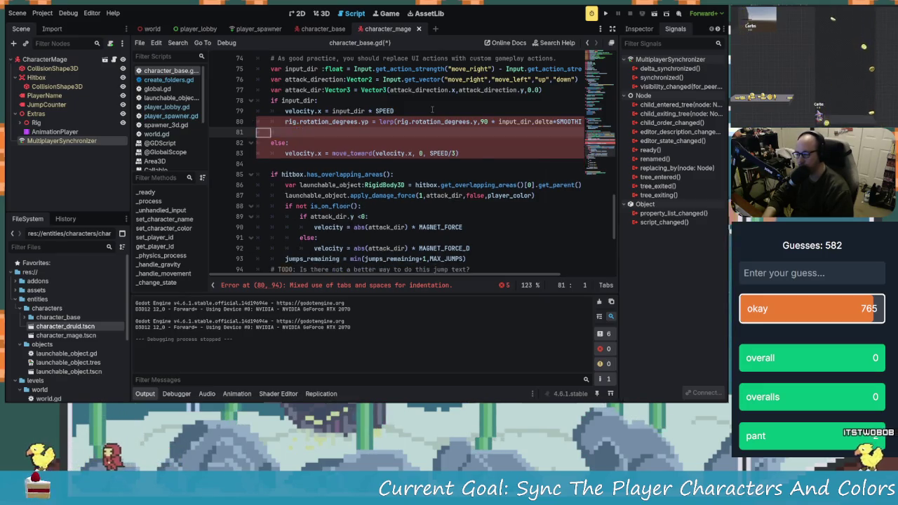
{"action": "key", "text": "ctrl+shift+k"}
- Remove the stray p after rotation_degrees.y and the blank line above else:, then save
{"action": "left_click", "coordinate": [363, 122]}
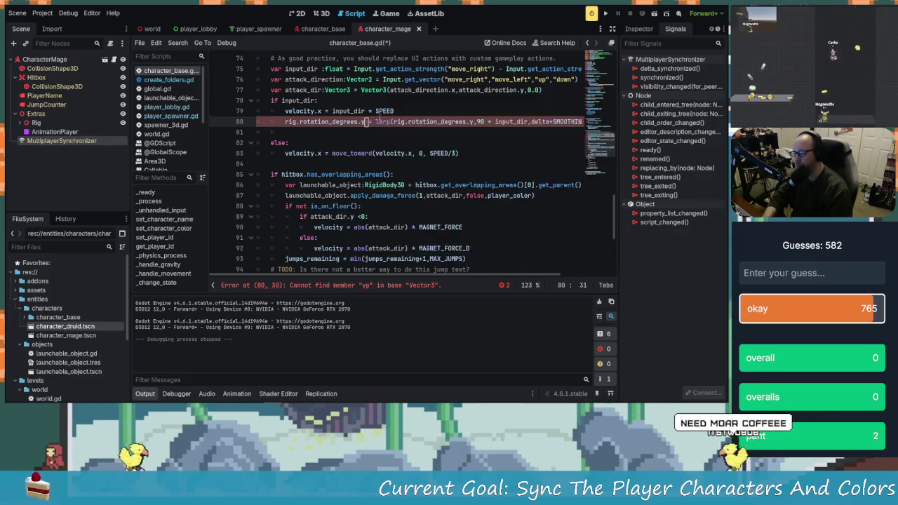
{"action": "key", "text": "Delete"}
{"action": "left_click", "coordinate": [333, 141]}
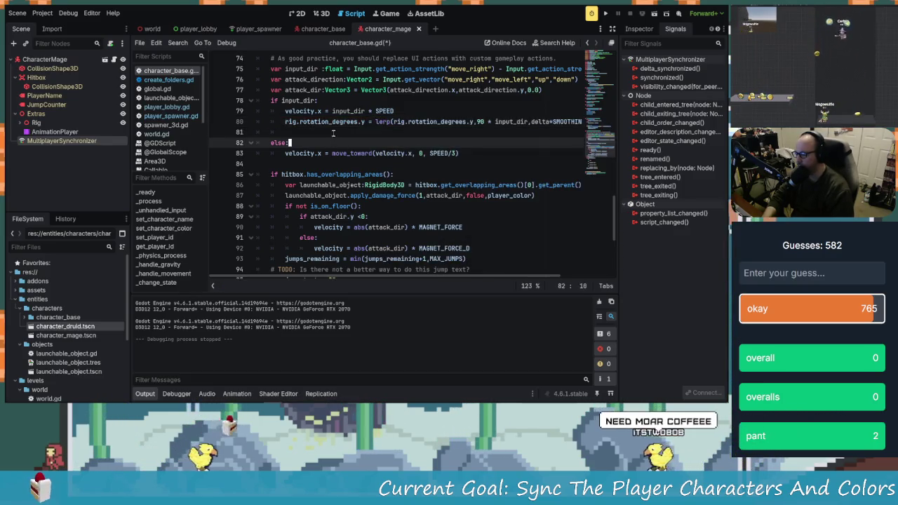
{"action": "key", "text": "Up"}
{"action": "key", "text": "ctrl+shift+k"}
{"action": "key", "text": "ctrl+s"}
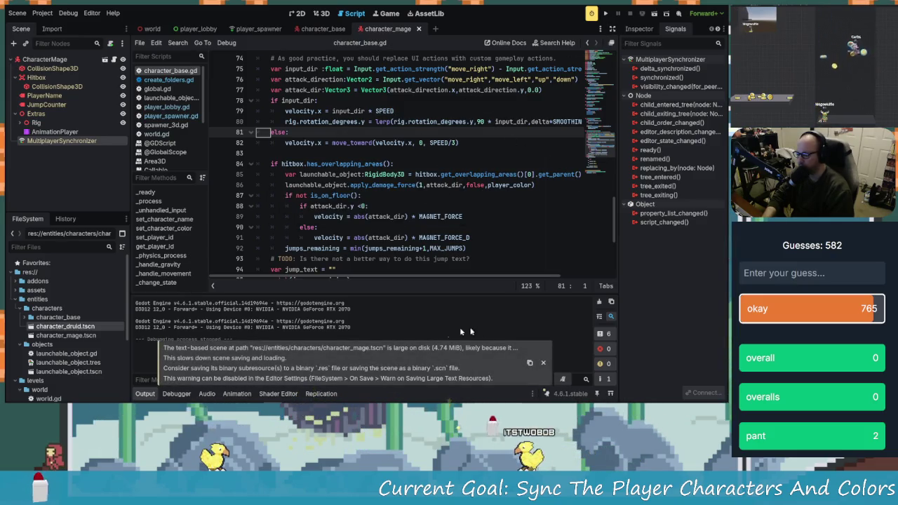
- Launch the game, move the second window to the top right, and set it to DRUID
{"action": "left_click", "coordinate": [606, 14]}
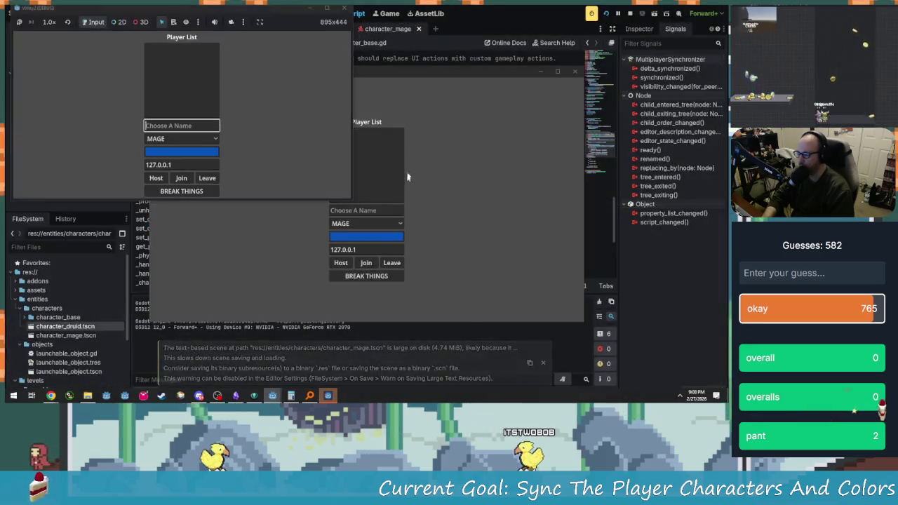
{"action": "left_click", "coordinate": [390, 155]}
{"action": "mouse_move", "coordinate": [351, 71]}
{"action": "left_mouse_down"}
{"action": "mouse_move", "coordinate": [462, 22]}
{"action": "mouse_move", "coordinate": [540, 14]}
{"action": "left_mouse_up"}
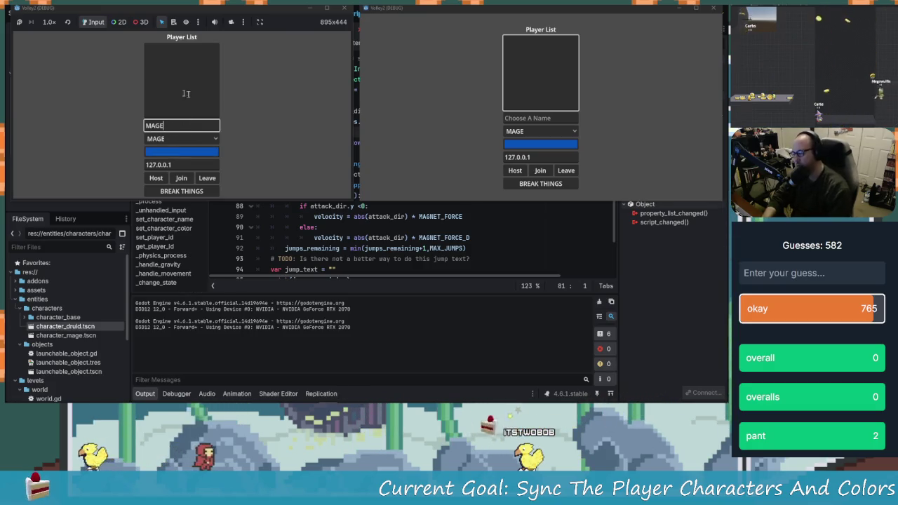
{"action": "left_click", "coordinate": [534, 119]}
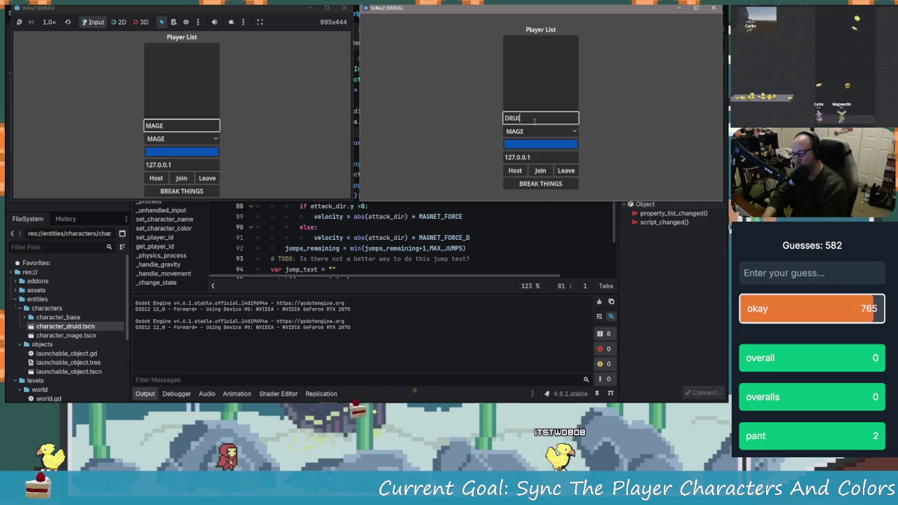
{"action": "type", "text": "D"}
{"action": "left_click", "coordinate": [515, 131]}
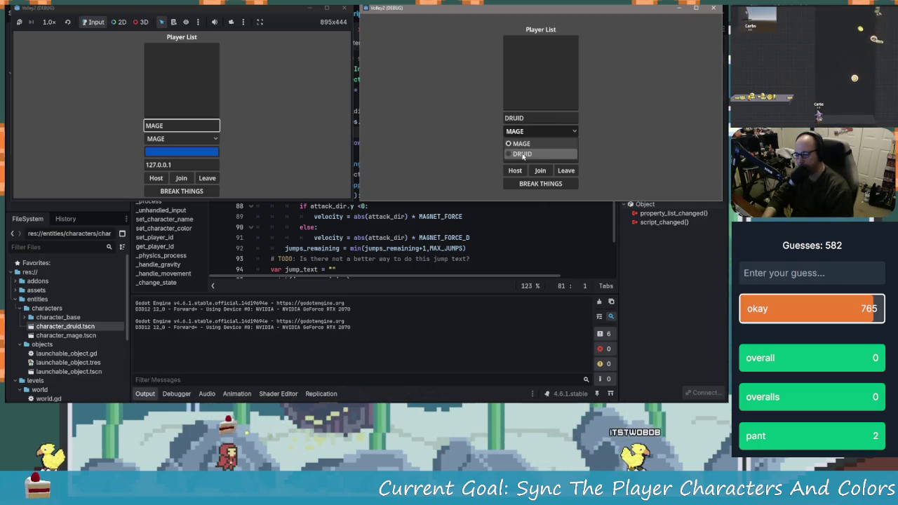
{"action": "left_click", "coordinate": [522, 153]}
- Host as the Mage, join as the Druid, and start the match
{"action": "left_click", "coordinate": [156, 177]}
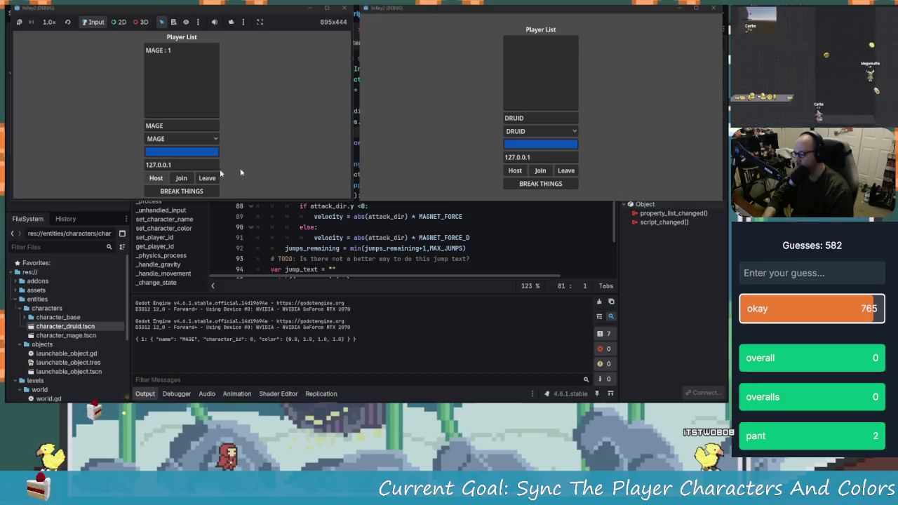
{"action": "left_click", "coordinate": [540, 175]}
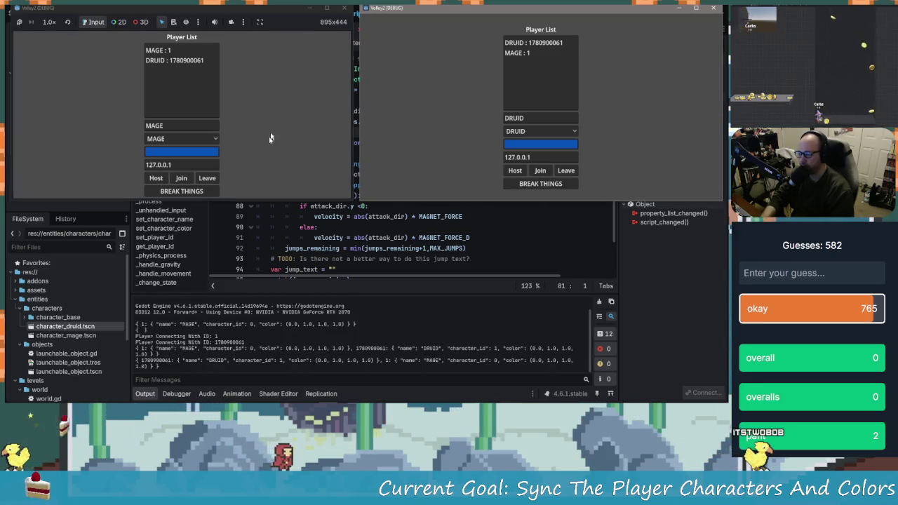
{"action": "left_click", "coordinate": [268, 160]}
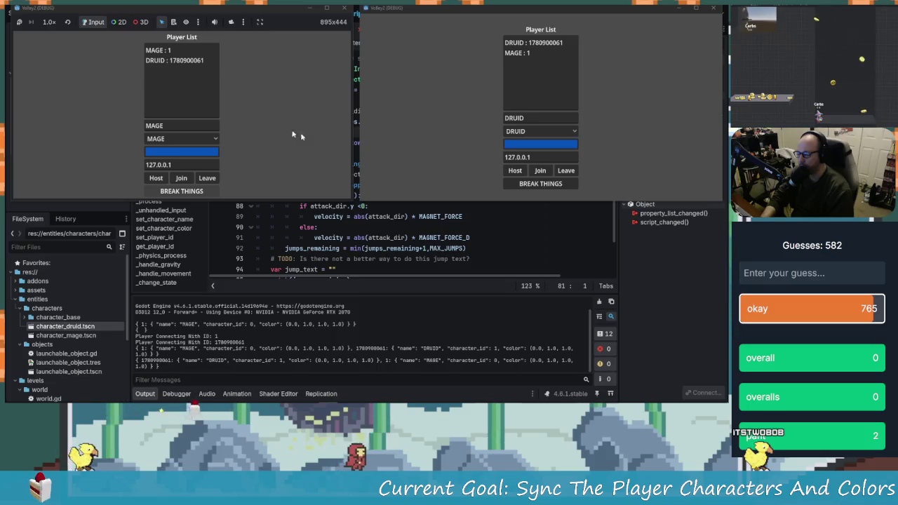
{"action": "key", "text": "Return"}
- Walk and jump the Mage, then check the MultiplayerSynchronizer node in the editor
{"action": "key", "text": "Left"}
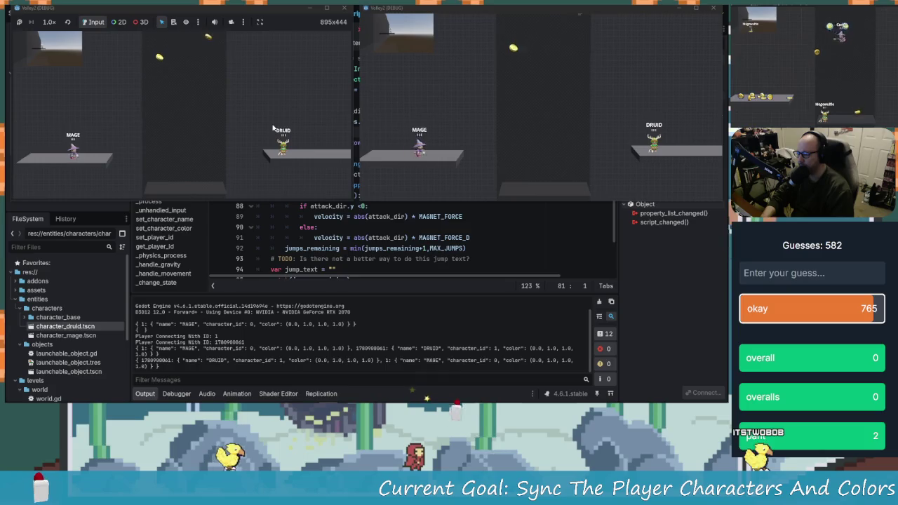
{"action": "key", "text": "Up"}
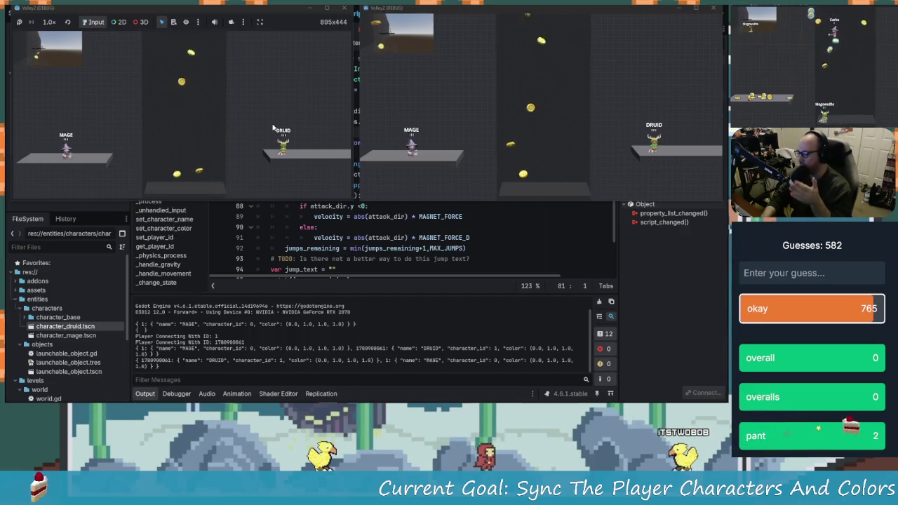
{"action": "key", "text": "Left"}
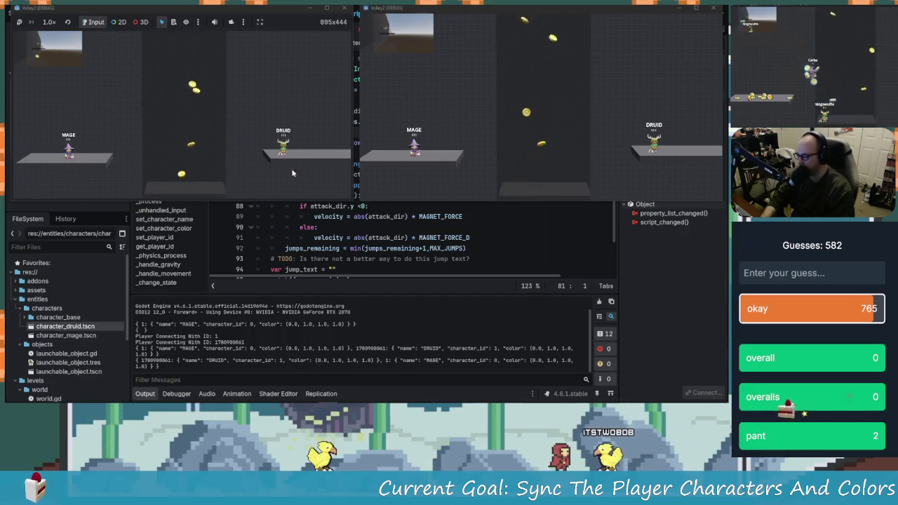
{"action": "mouse_move", "coordinate": [261, 16]}
{"action": "left_mouse_down"}
{"action": "mouse_move", "coordinate": [406, 206]}
{"action": "mouse_move", "coordinate": [519, 77]}
{"action": "left_mouse_up"}
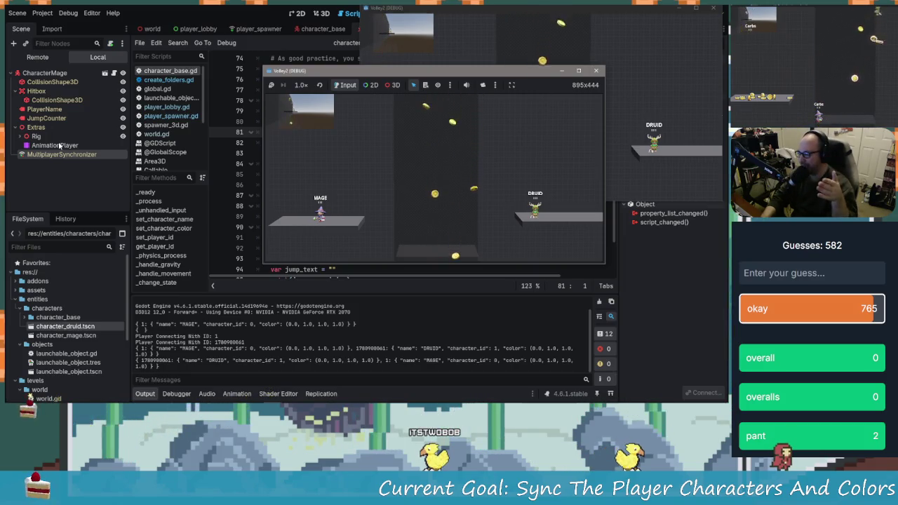
{"action": "left_click", "coordinate": [61, 154]}
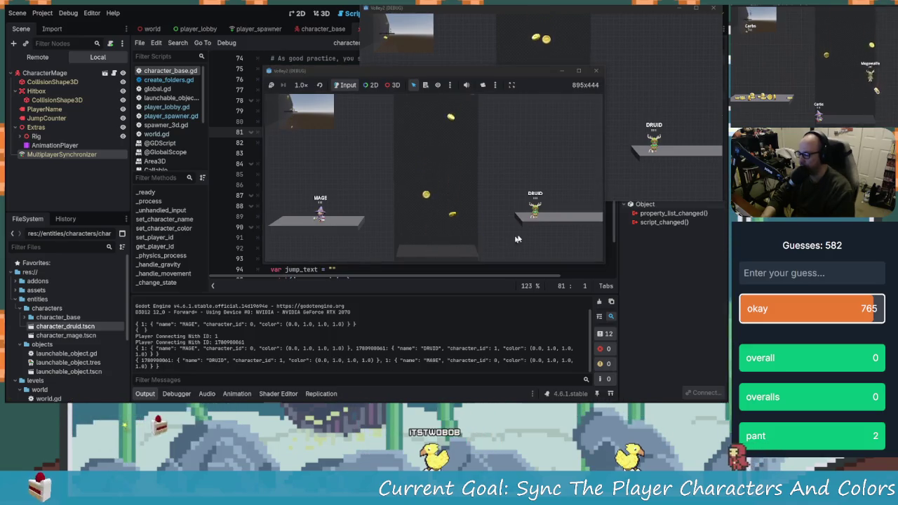
{"action": "left_click_drag", "start_coordinate": [510, 78], "coordinate": [250, 19]}
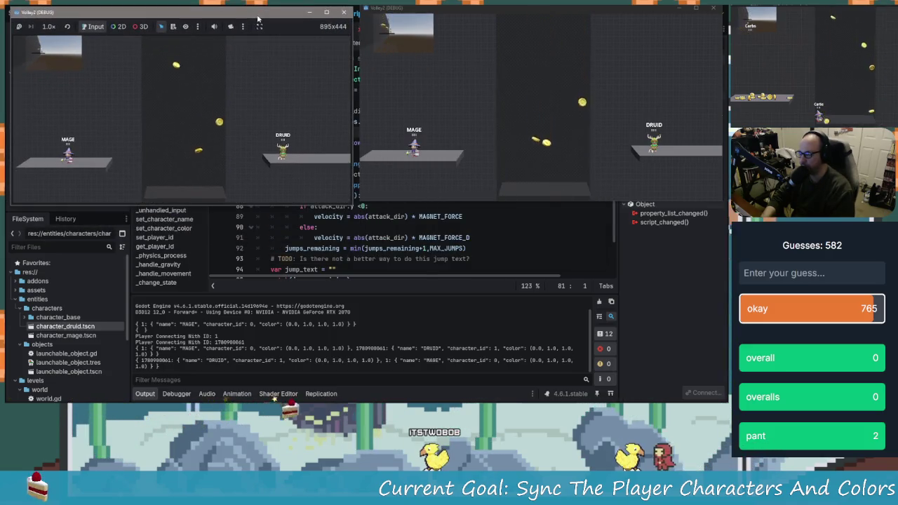
- Jump and move the Druid left onto the Mage's platform, then right
{"action": "left_click", "coordinate": [568, 129]}
{"action": "key", "text": "space"}
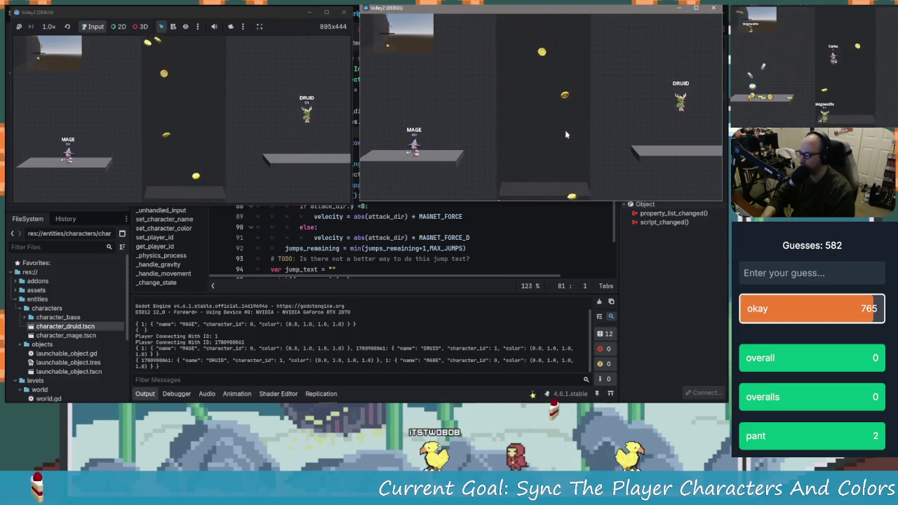
{"action": "key", "text": "space"}
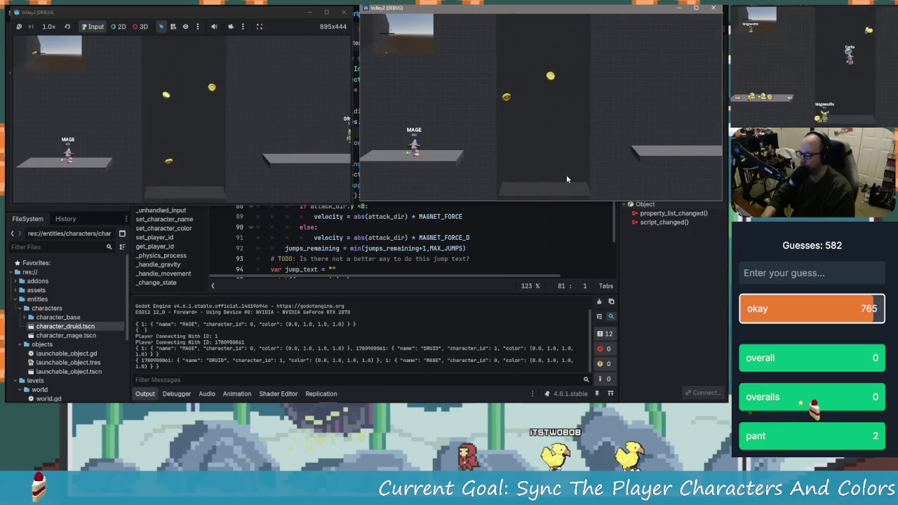
{"action": "key", "text": "space"}
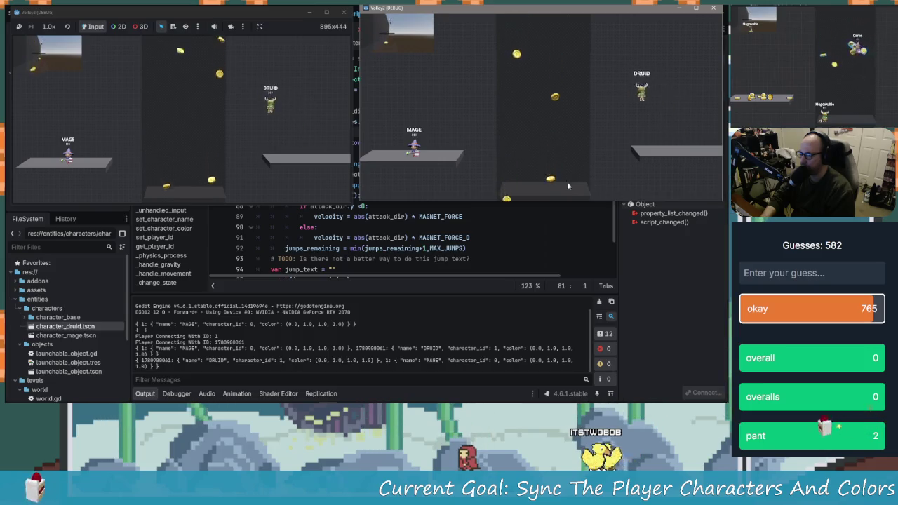
{"action": "key", "text": "Left"}
{"action": "key", "text": "Left"}
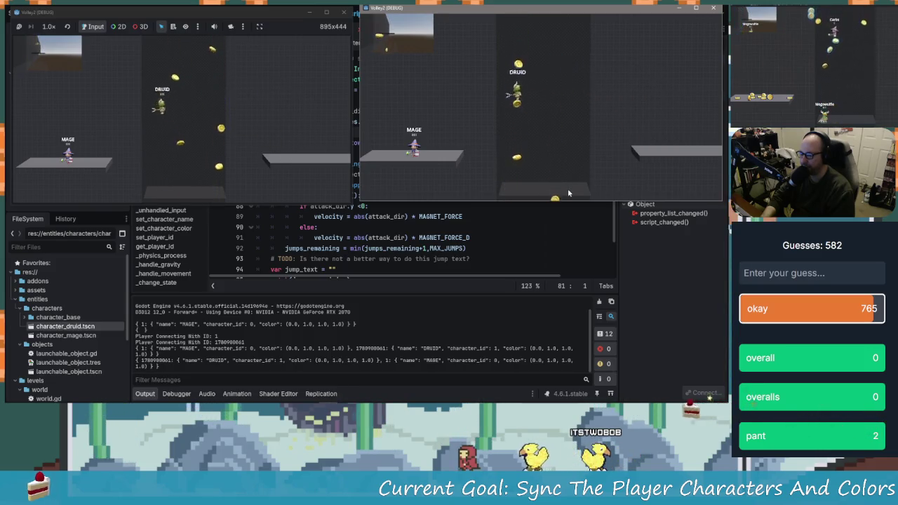
{"action": "key", "text": "Left"}
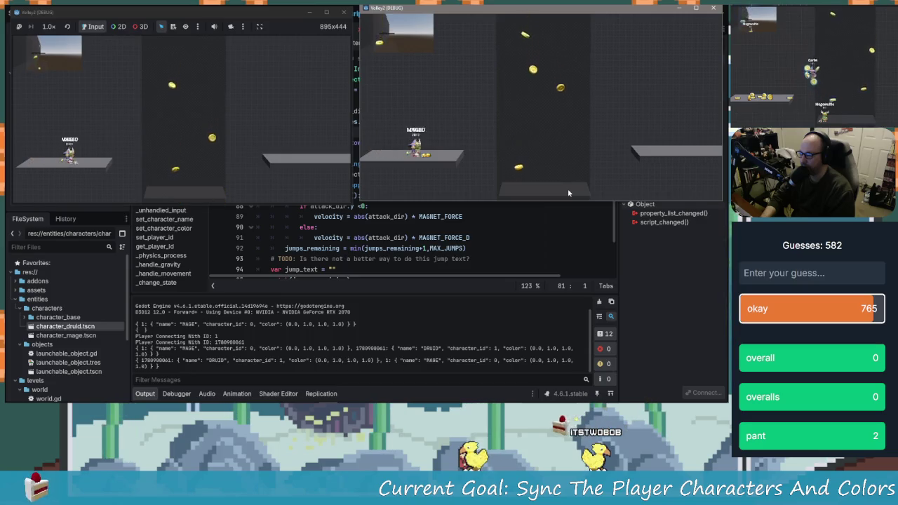
{"action": "key", "text": "space"}
{"action": "key", "text": "Right"}
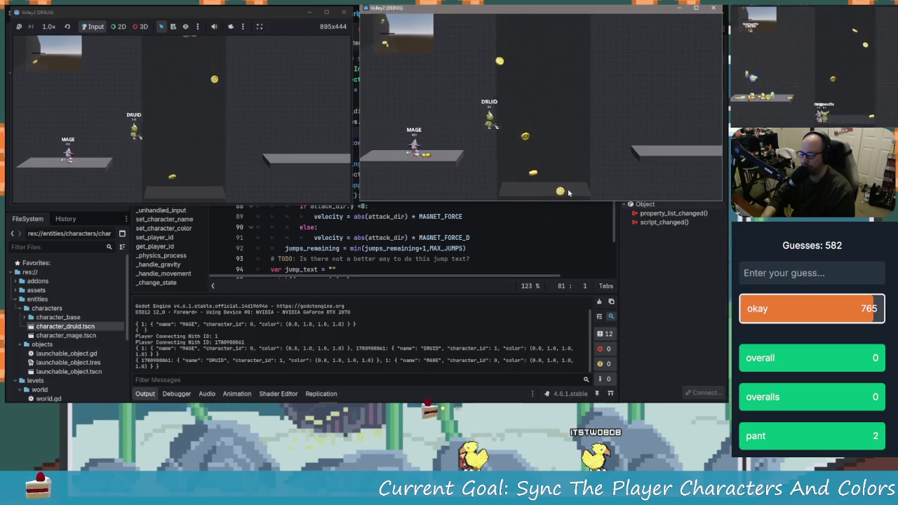
{"action": "key", "text": "Right"}
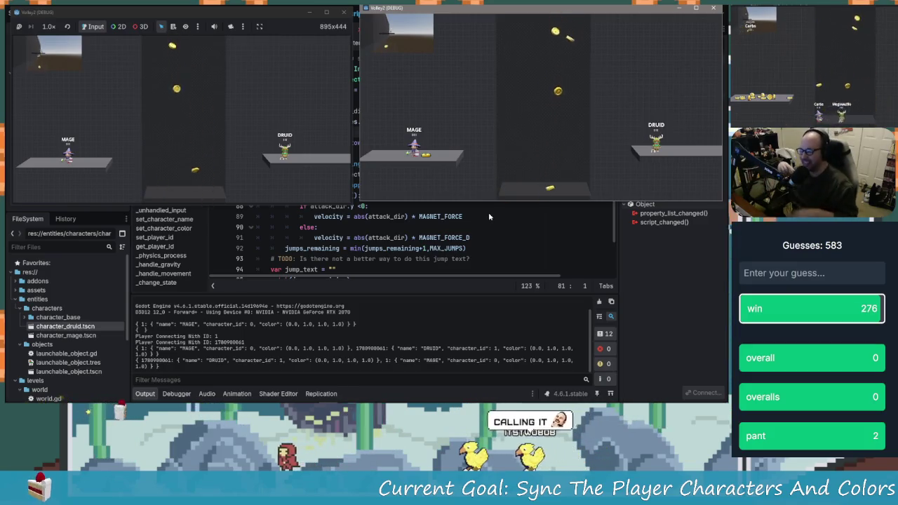
- Make the Mage jump to the right and drop back slightly left
{"action": "left_click", "coordinate": [259, 160]}
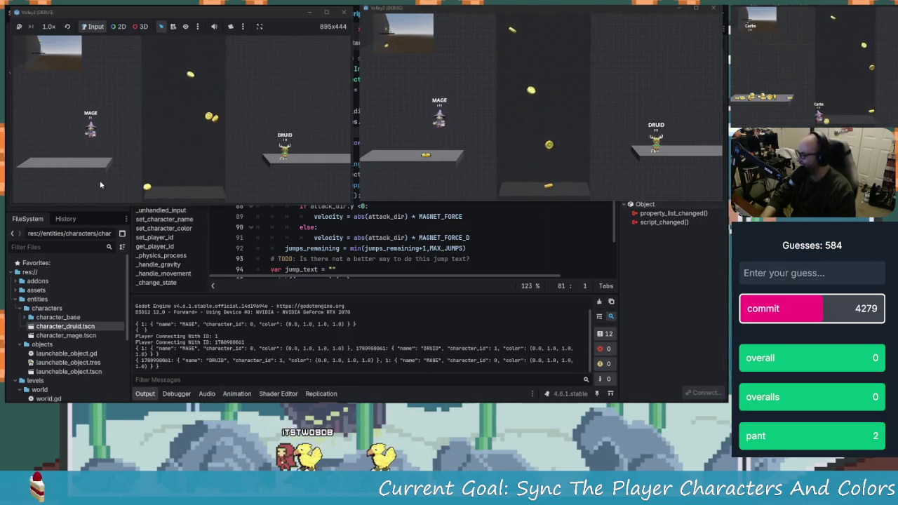
{"action": "key", "text": "Up"}
{"action": "key", "text": "Right"}
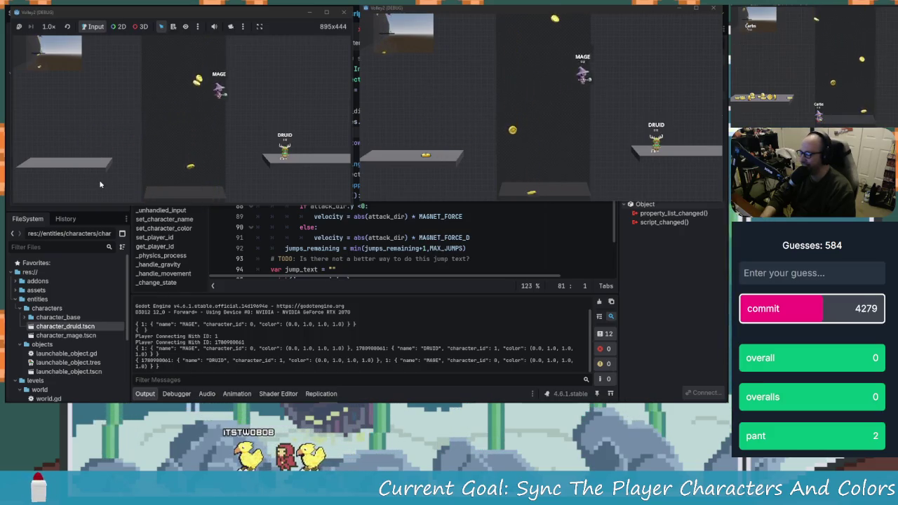
{"action": "key", "text": "Left"}
{"action": "key", "text": "Left"}
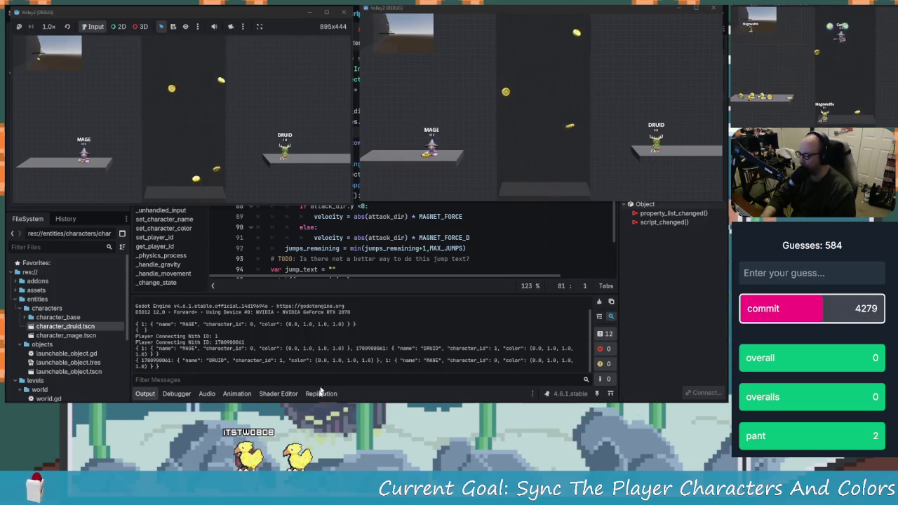
- Show the Replication panel, then open the Network Profiler in the Debugger
{"action": "left_click", "coordinate": [320, 394]}
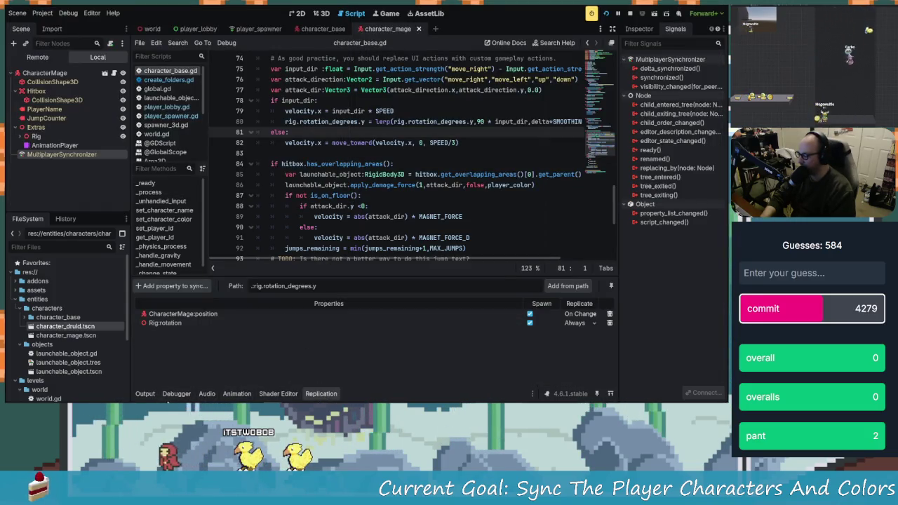
{"action": "left_click", "coordinate": [166, 393]}
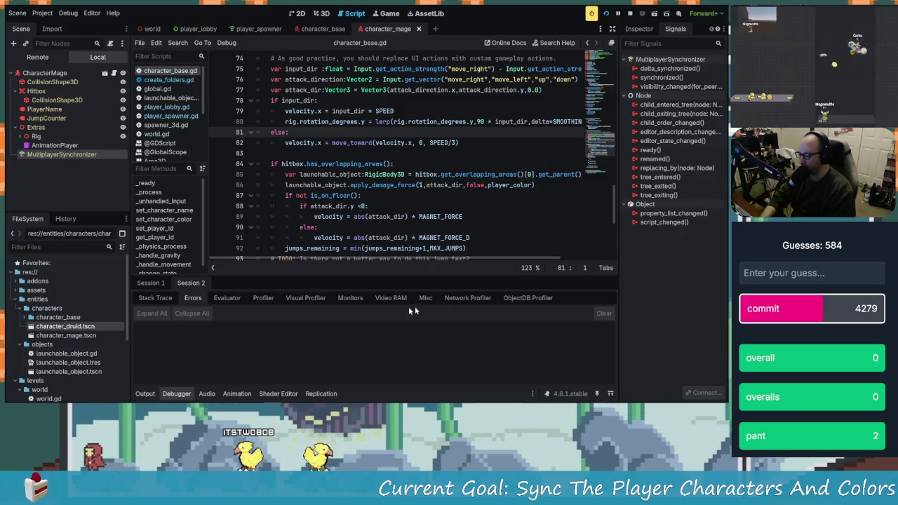
{"action": "left_click", "coordinate": [461, 297]}
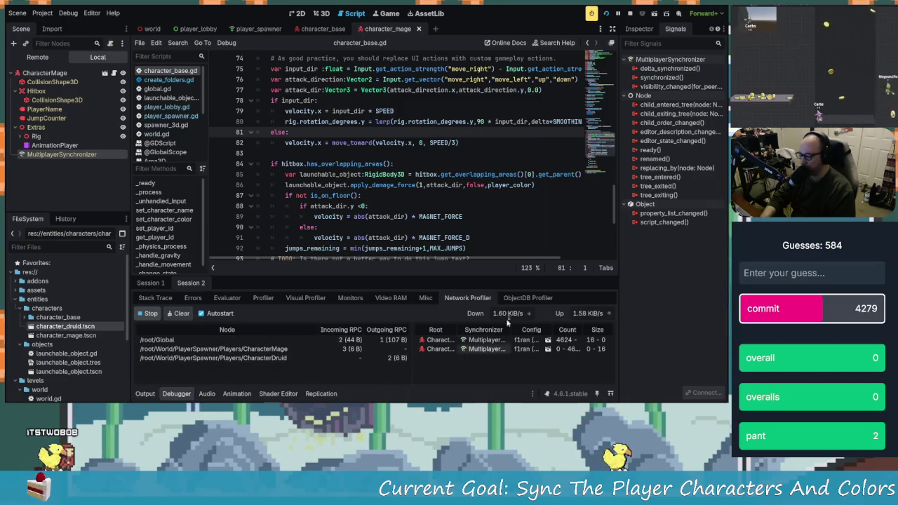
- Bring the running game windows back in front while the profiler records
{"action": "key", "text": "alt+Tab"}
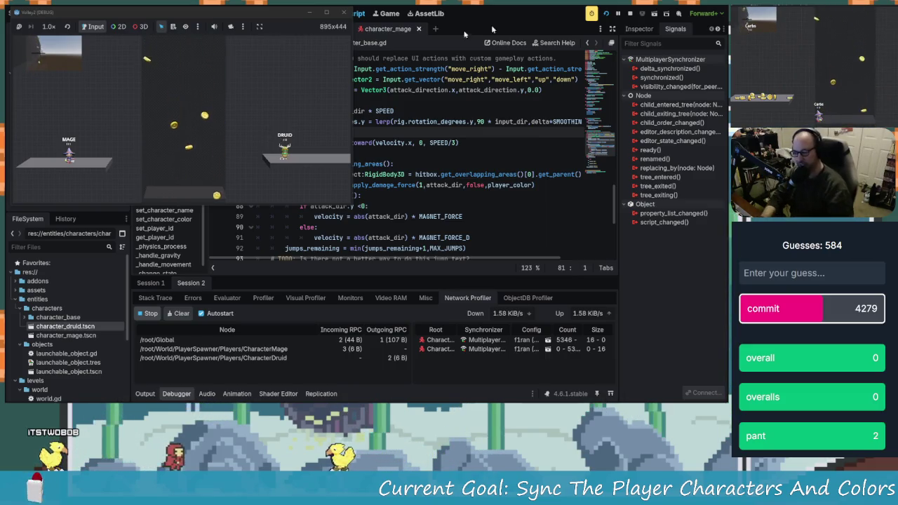
{"action": "key", "text": "alt+Tab"}
{"action": "key", "text": "alt+Tab"}
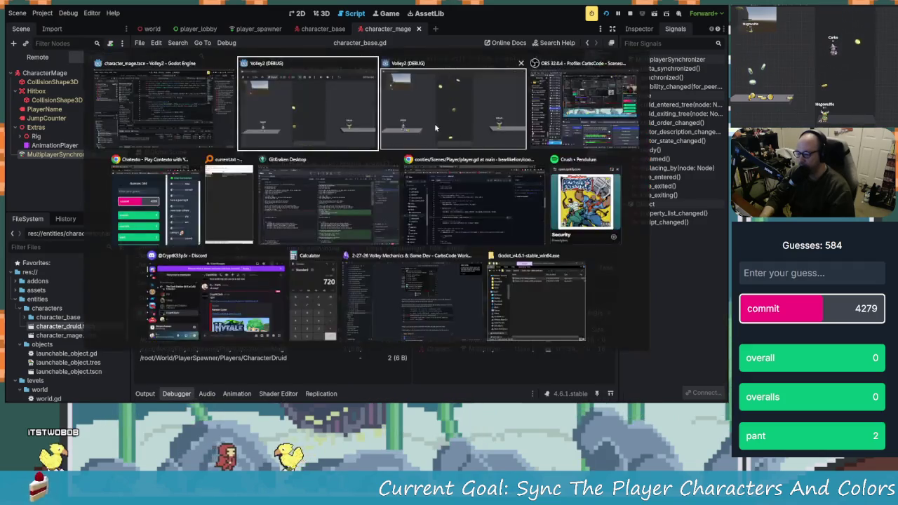
{"action": "key", "text": "alt+Tab"}
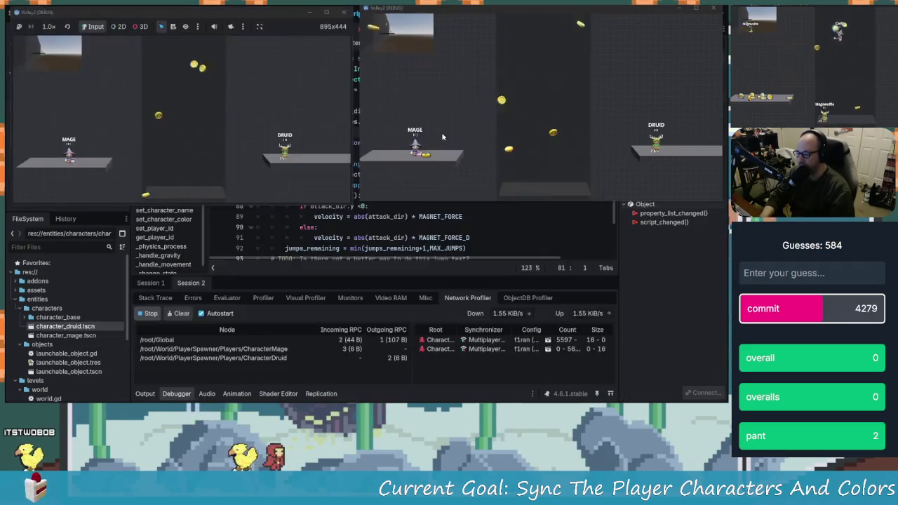